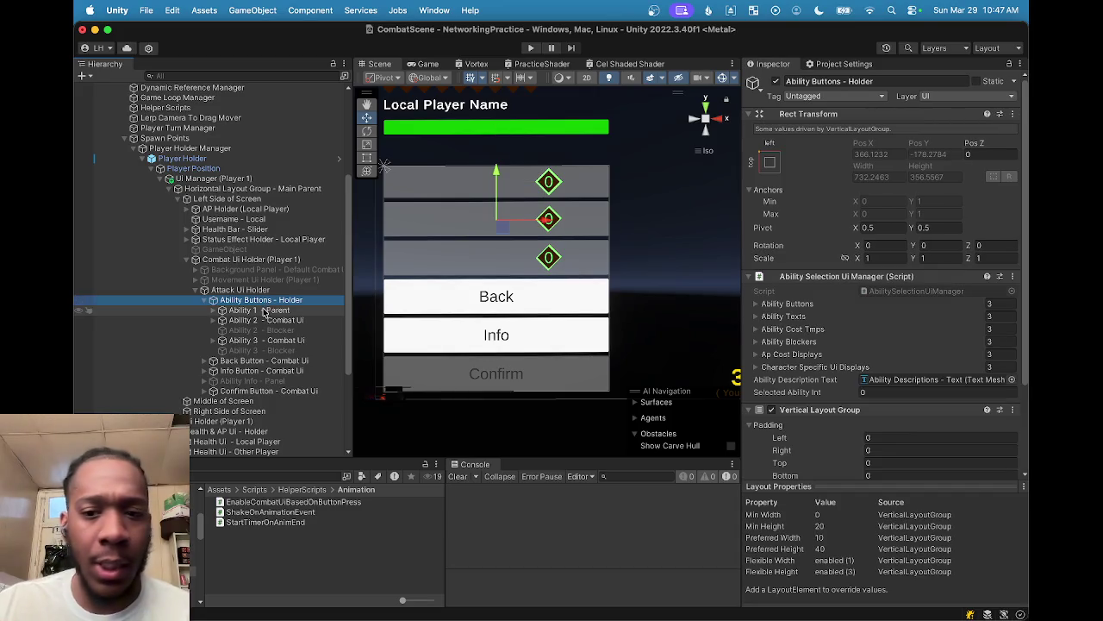
Step: Try a left padding of 171 on the holder's Vertical Layout Group, undo it, and select Ability 1 - Combat Ui
{"action": "scroll", "coordinate": [748, 306], "scroll_direction": "down", "scroll_amount": 3}
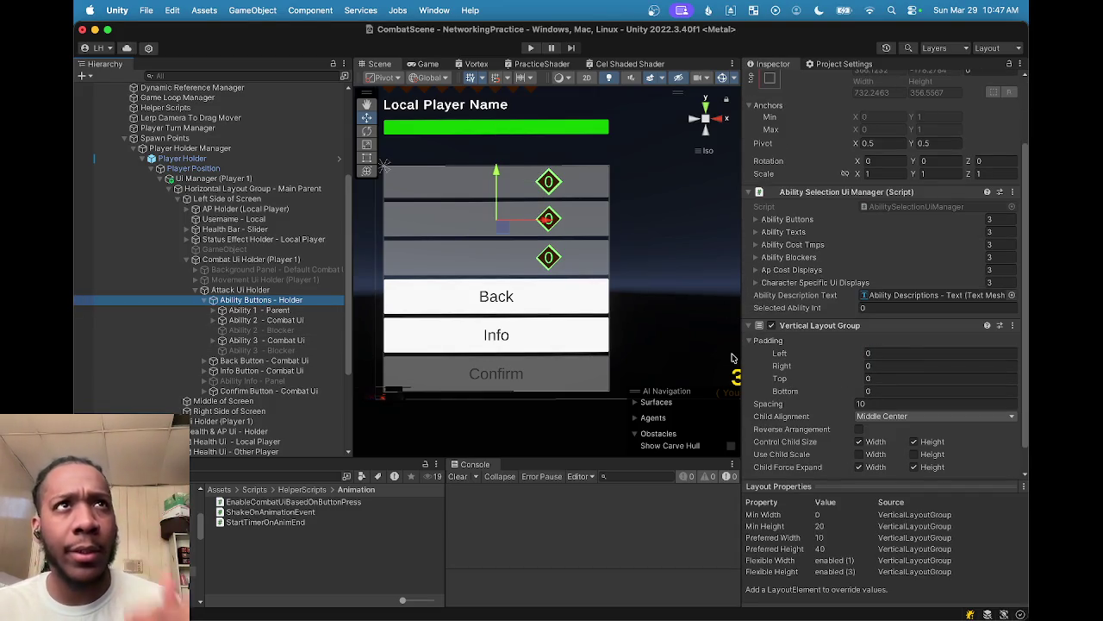
{"action": "left_click_drag", "start_coordinate": [779, 352], "coordinate": [960, 352]}
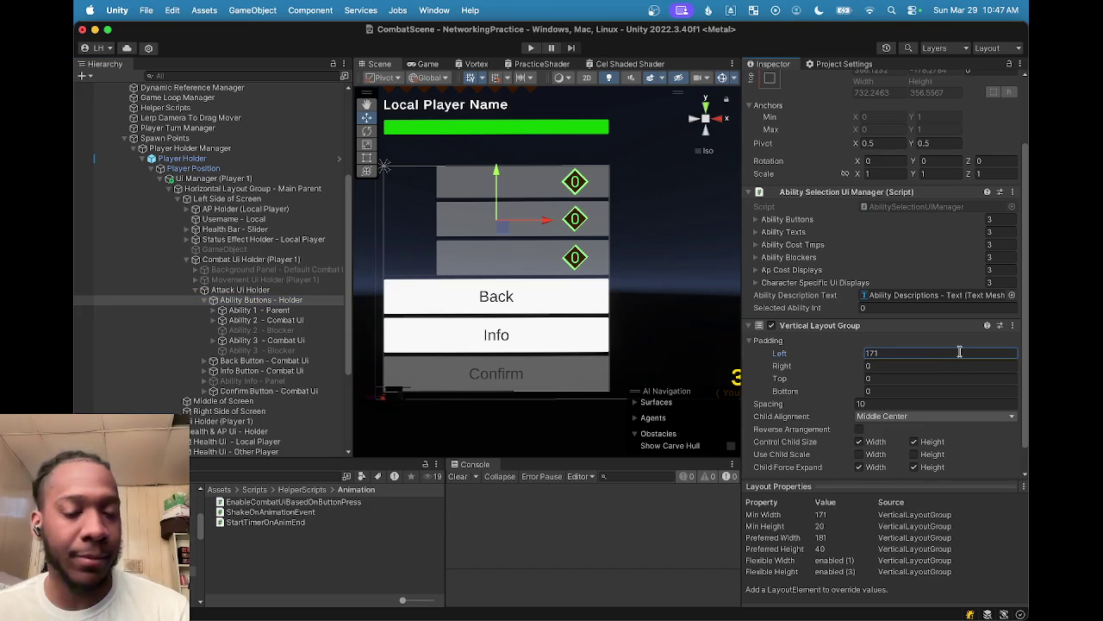
{"action": "key", "text": "super+z"}
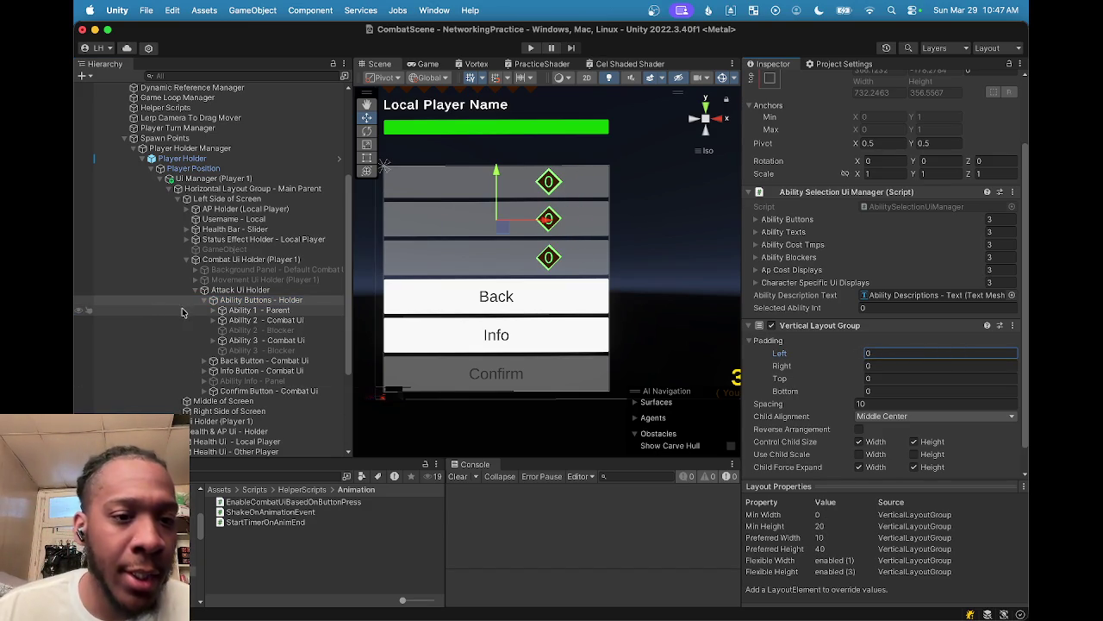
{"action": "left_click", "coordinate": [212, 310]}
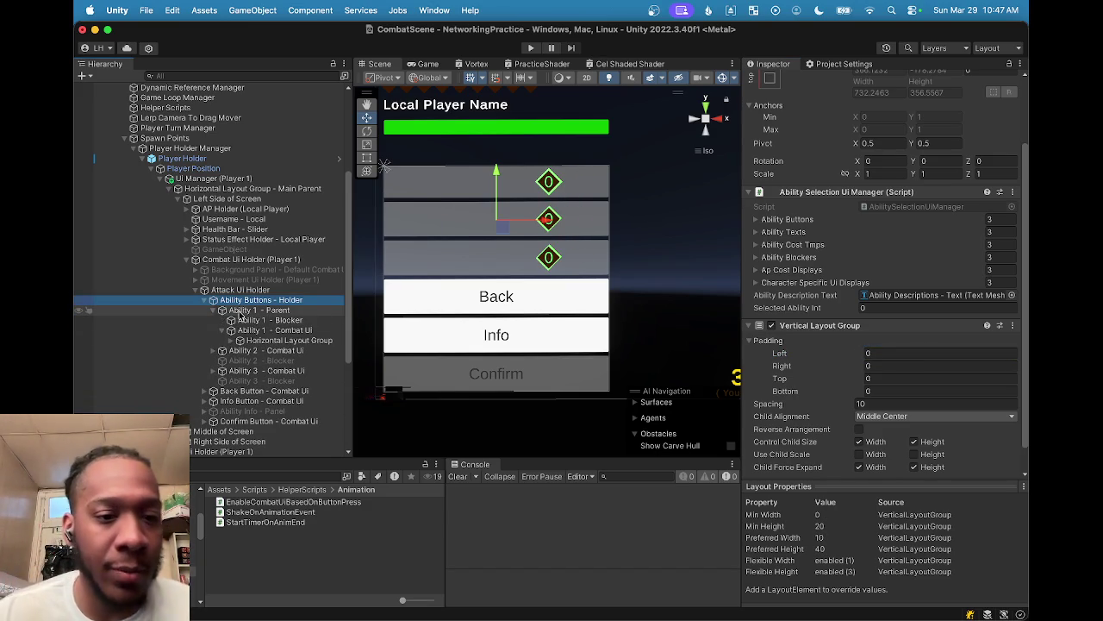
{"action": "left_click", "coordinate": [280, 331]}
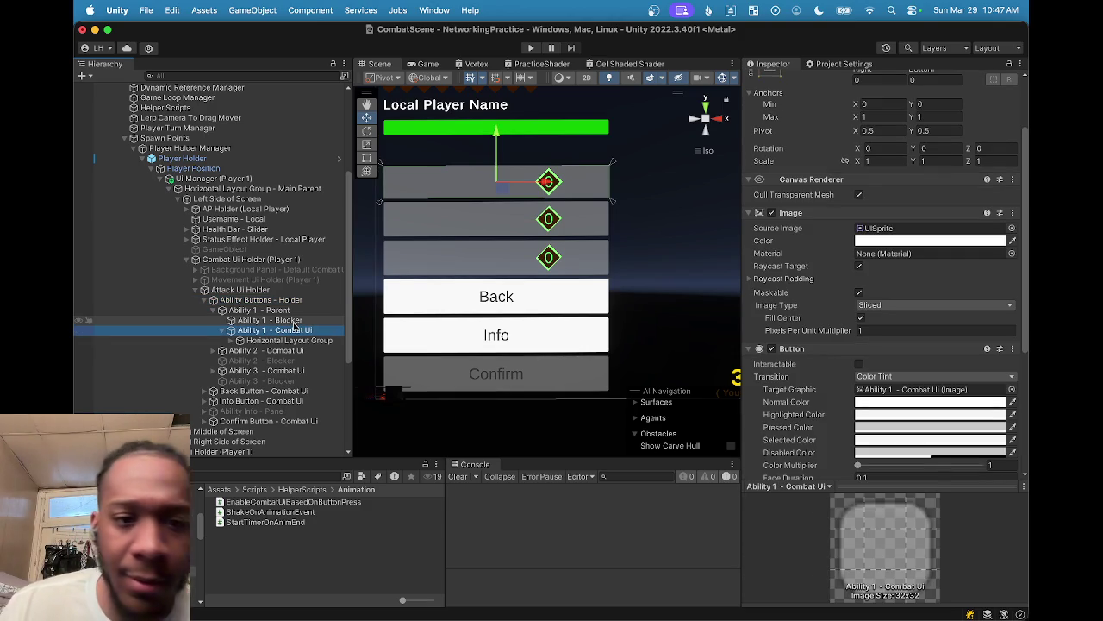
Step: Try a left padding of 241 on Ability 1's Horizontal Layout Group, then undo it
{"action": "left_click", "coordinate": [257, 340]}
{"action": "key", "text": "Up"}
{"action": "key", "text": "Down"}
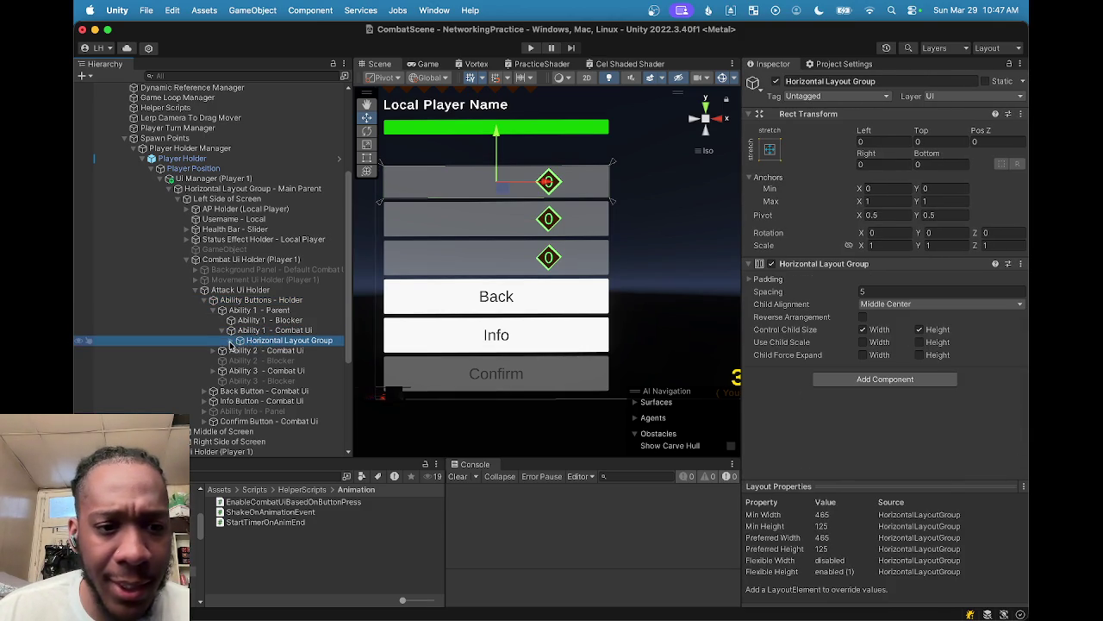
{"action": "left_click", "coordinate": [241, 341]}
{"action": "left_click", "coordinate": [262, 361]}
{"action": "left_click", "coordinate": [265, 341]}
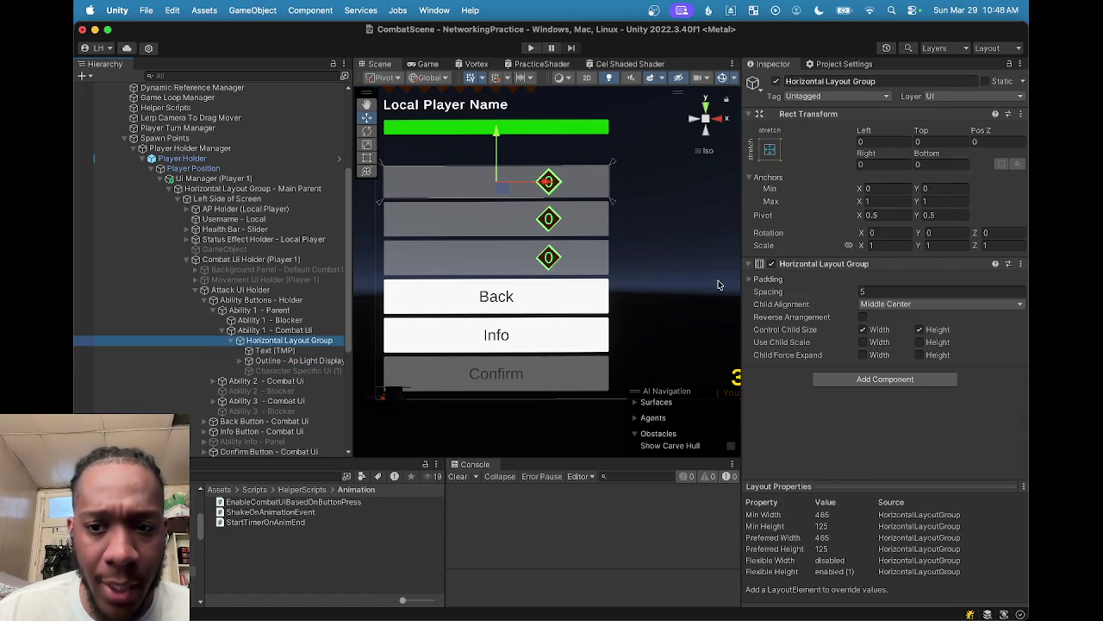
{"action": "left_click", "coordinate": [754, 280]}
{"action": "left_click_drag", "start_coordinate": [772, 291], "coordinate": [911, 294]}
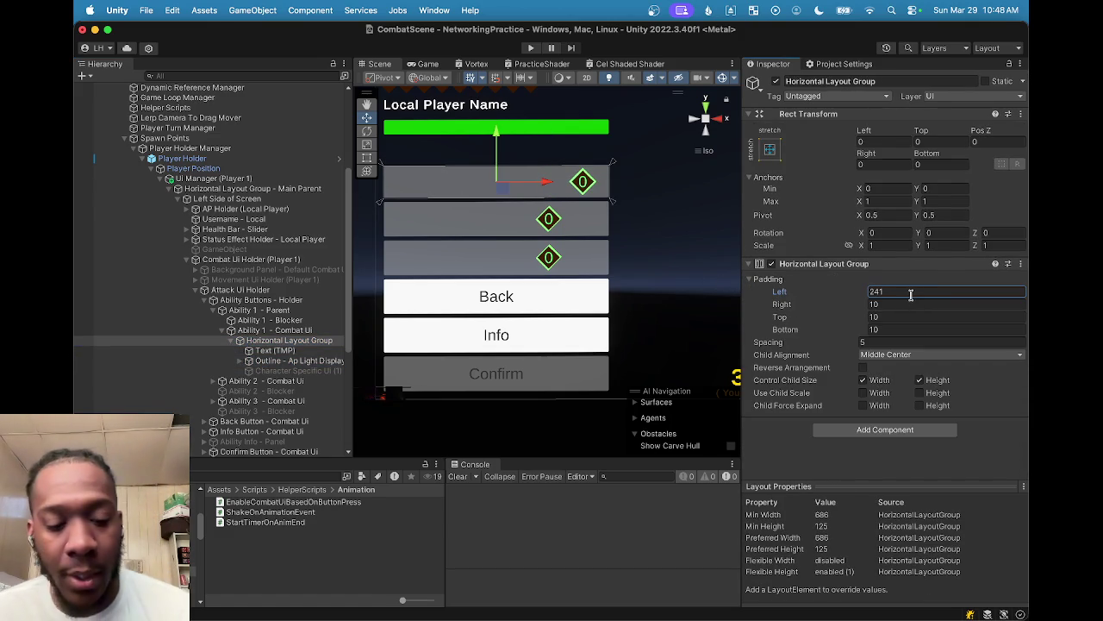
{"action": "key", "text": "super+z"}
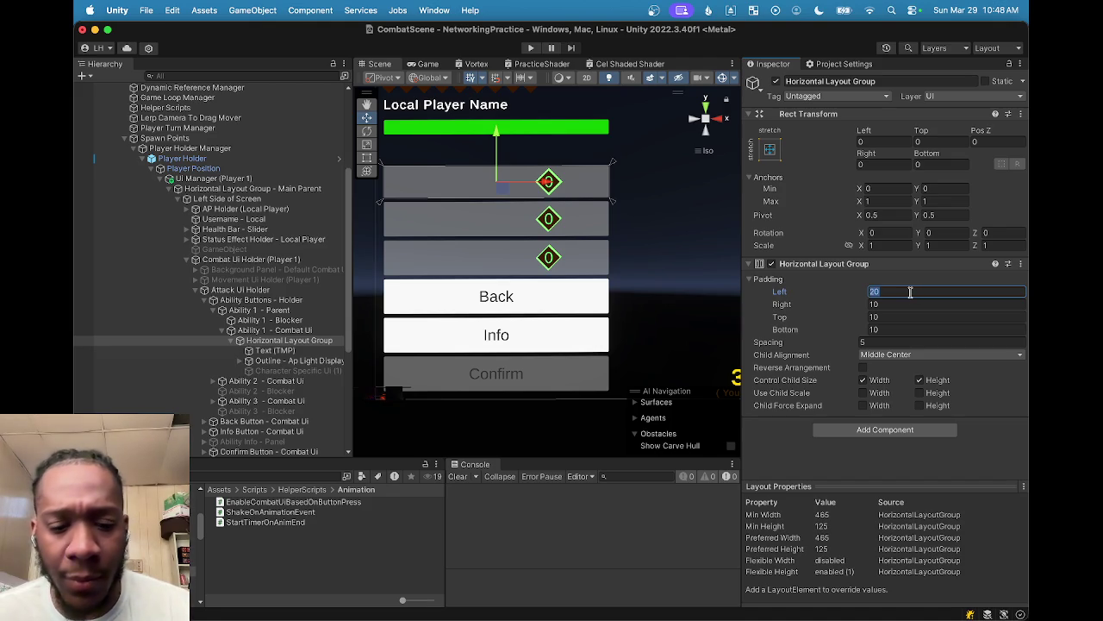
{"action": "type", "text": "0"}
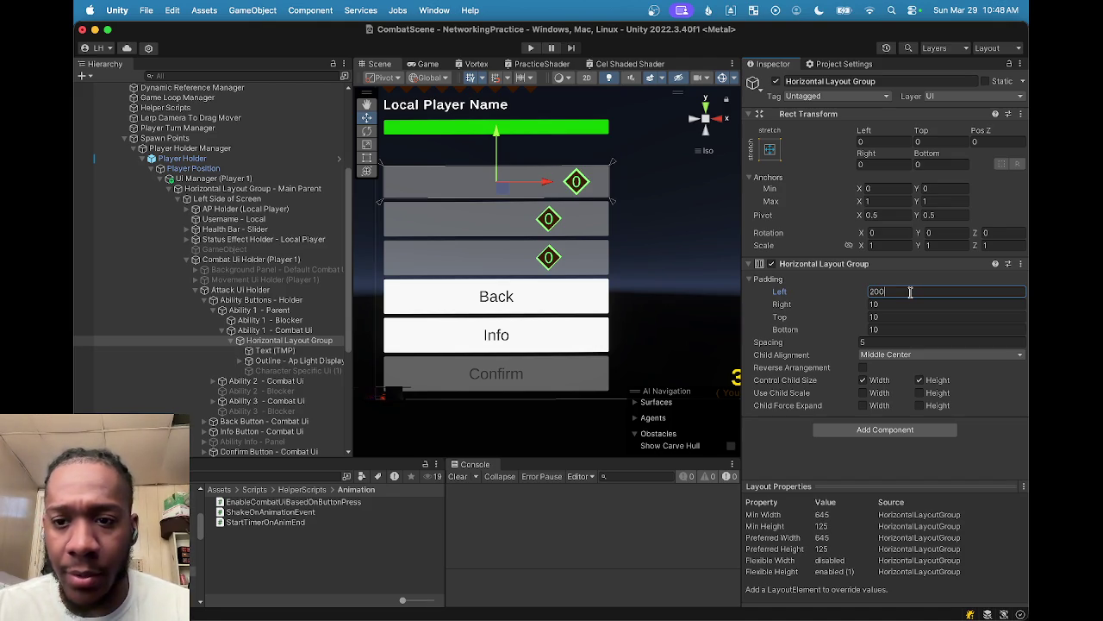
Step: Preview the combat UI in the Game view at 4:3, 16:9 portrait and 20:9 aspects
{"action": "left_click", "coordinate": [427, 64]}
{"action": "left_click", "coordinate": [529, 78]}
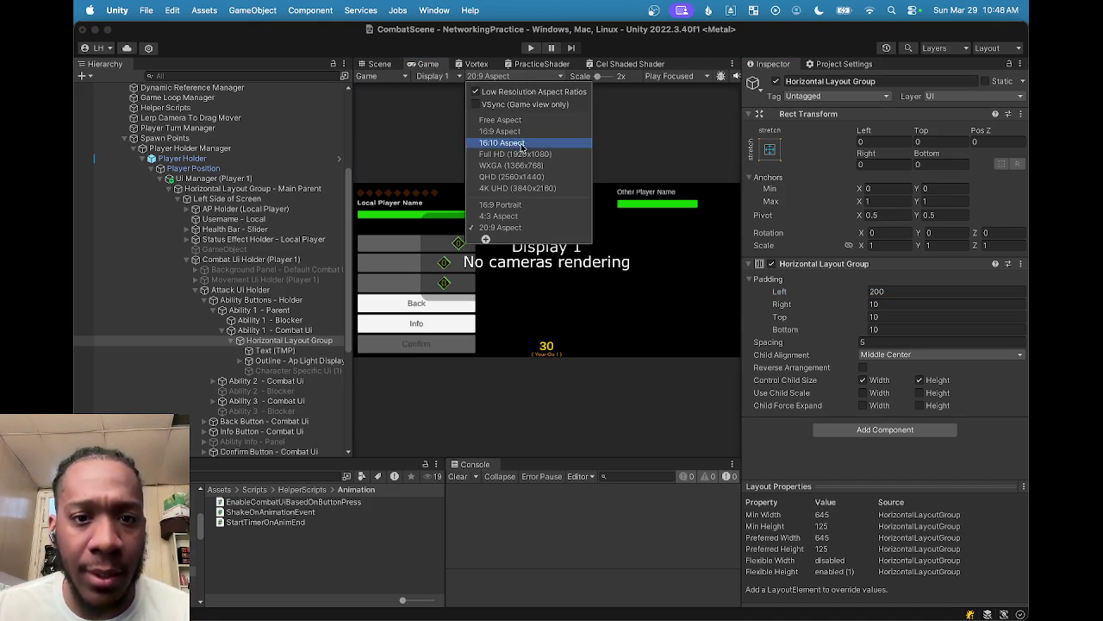
{"action": "left_click", "coordinate": [494, 220]}
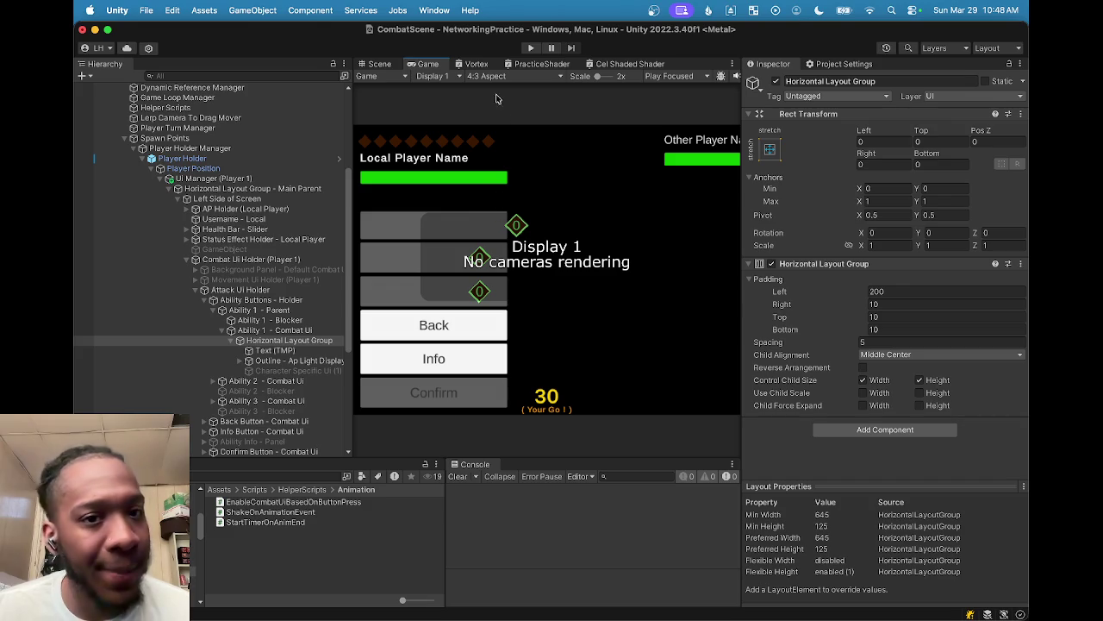
{"action": "left_click", "coordinate": [498, 79]}
{"action": "left_click", "coordinate": [516, 205]}
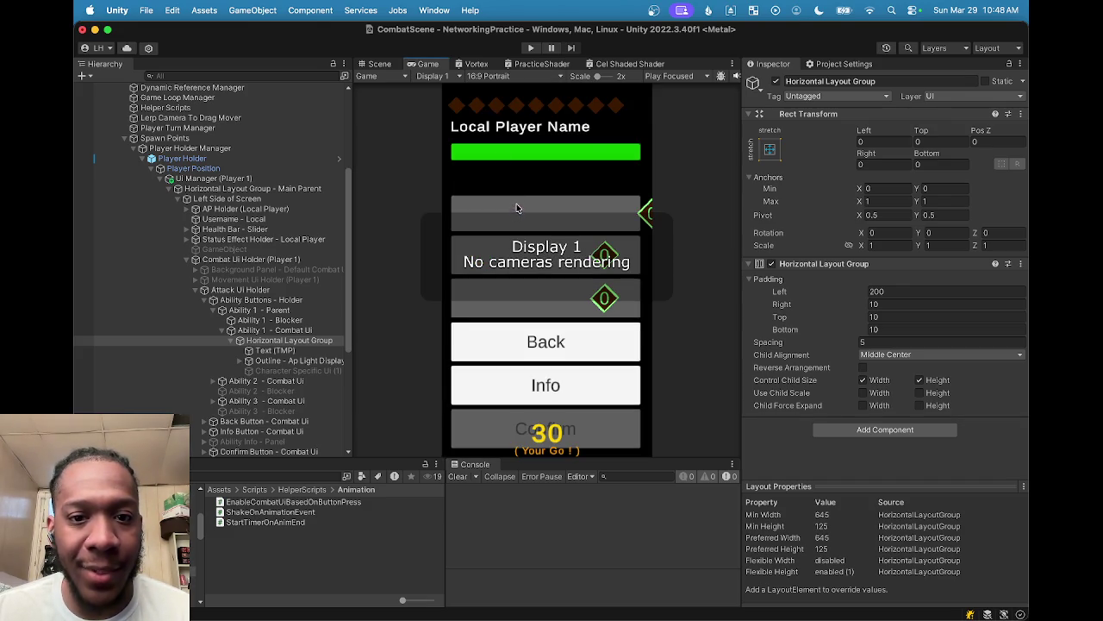
{"action": "left_click", "coordinate": [495, 76]}
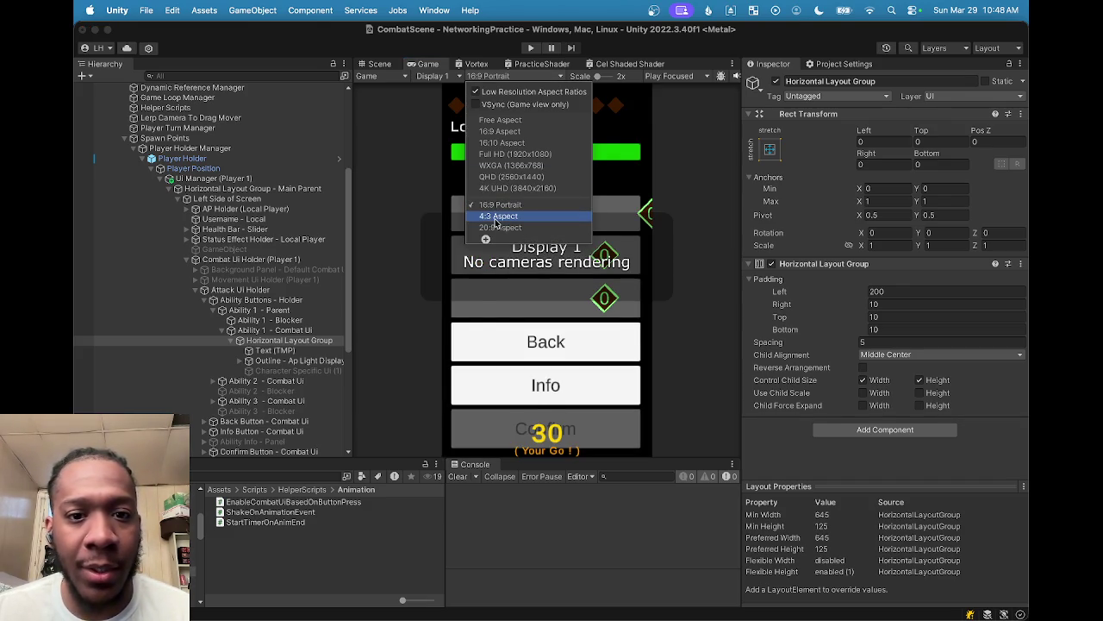
{"action": "left_click", "coordinate": [495, 219]}
{"action": "left_click", "coordinate": [506, 76]}
{"action": "left_click", "coordinate": [505, 228]}
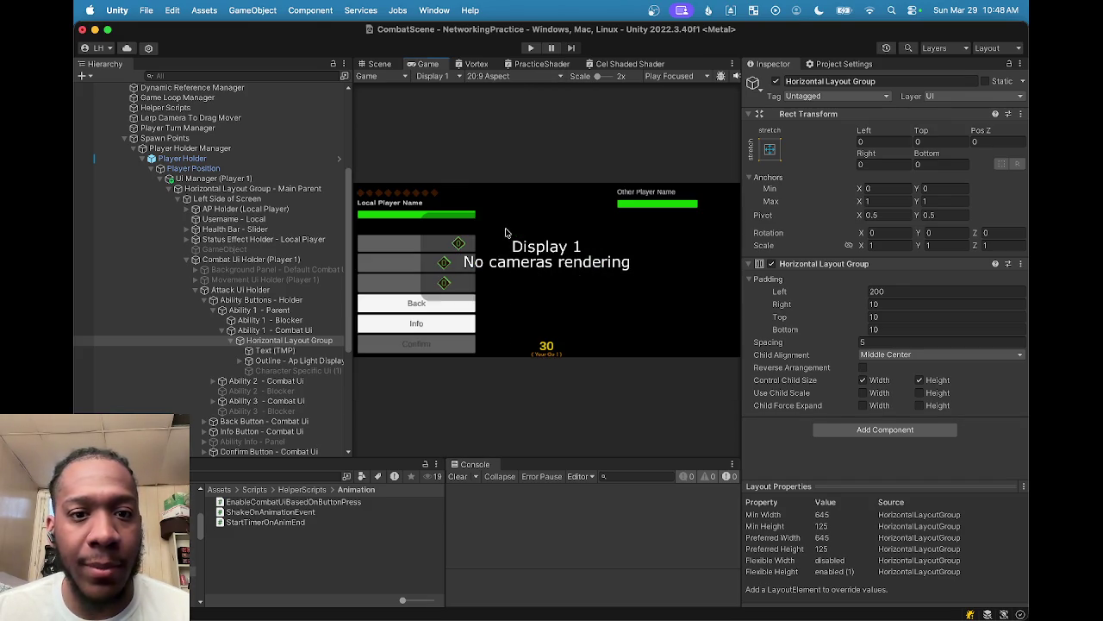
{"action": "left_click", "coordinate": [373, 64]}
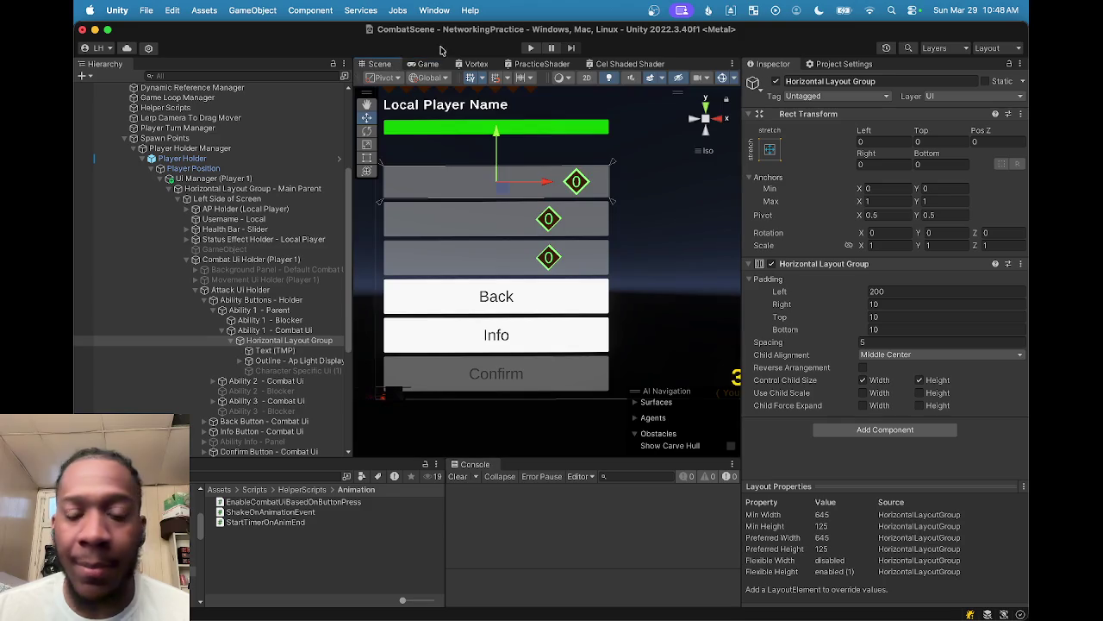
{"action": "left_click", "coordinate": [436, 64]}
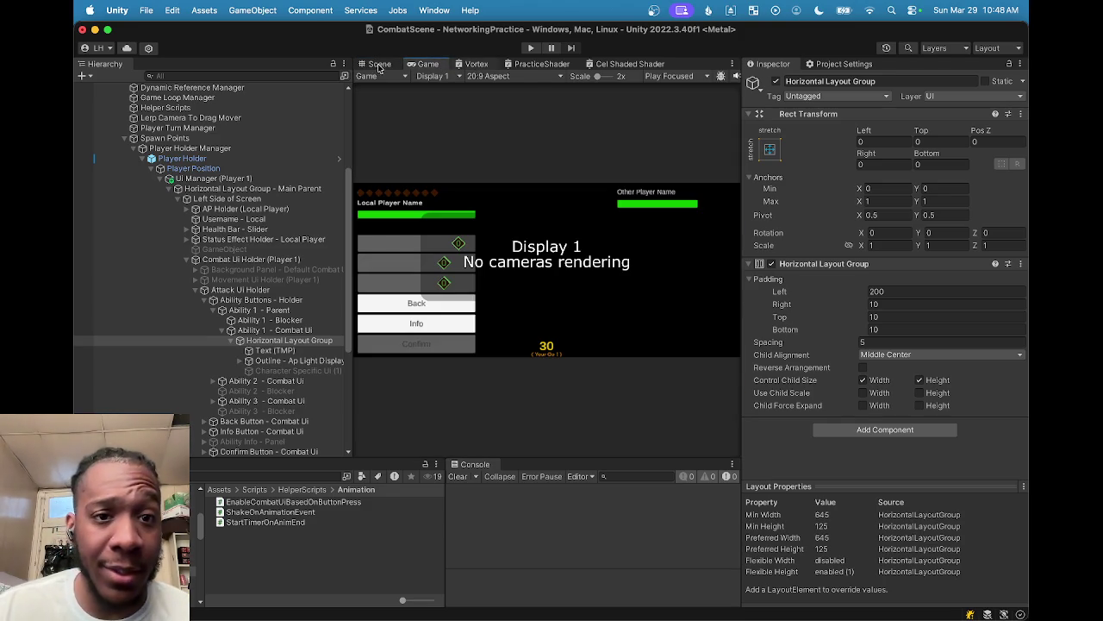
{"action": "left_click", "coordinate": [379, 64]}
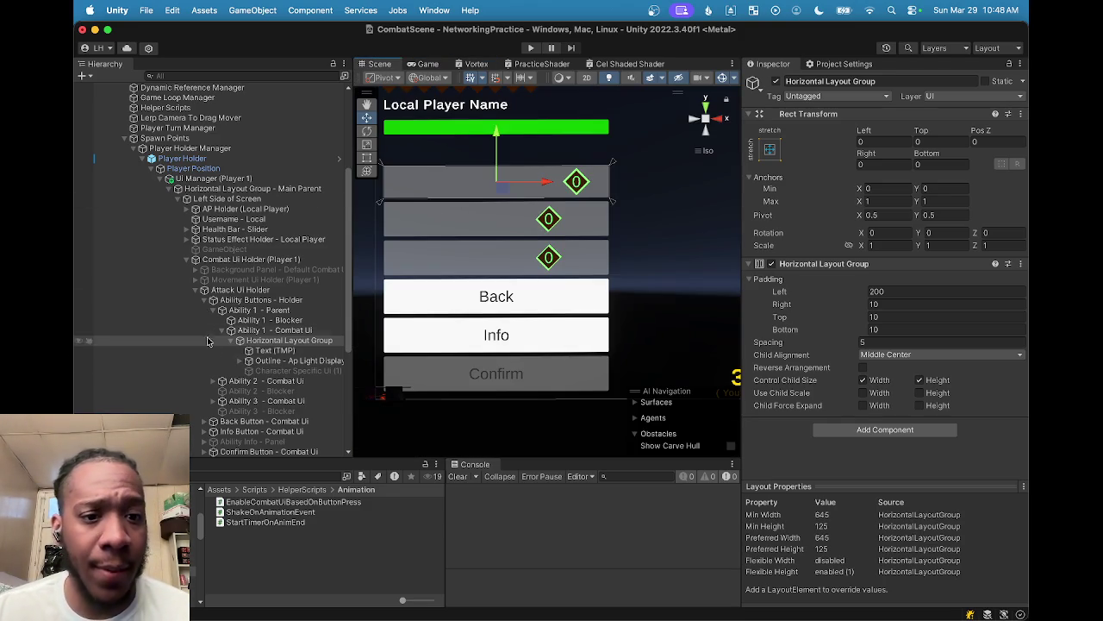
Step: Set the Horizontal Layout Group's left padding to 20 and check the result in the Game view
{"action": "left_click", "coordinate": [272, 351]}
{"action": "left_click", "coordinate": [276, 331]}
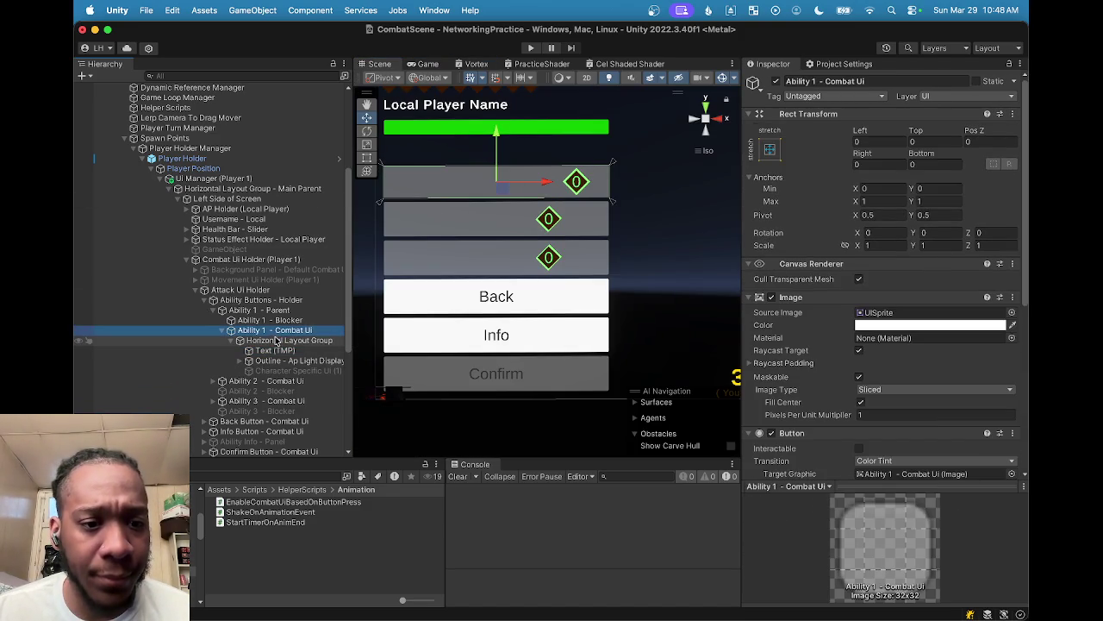
{"action": "left_click", "coordinate": [276, 340]}
{"action": "left_click", "coordinate": [886, 290]}
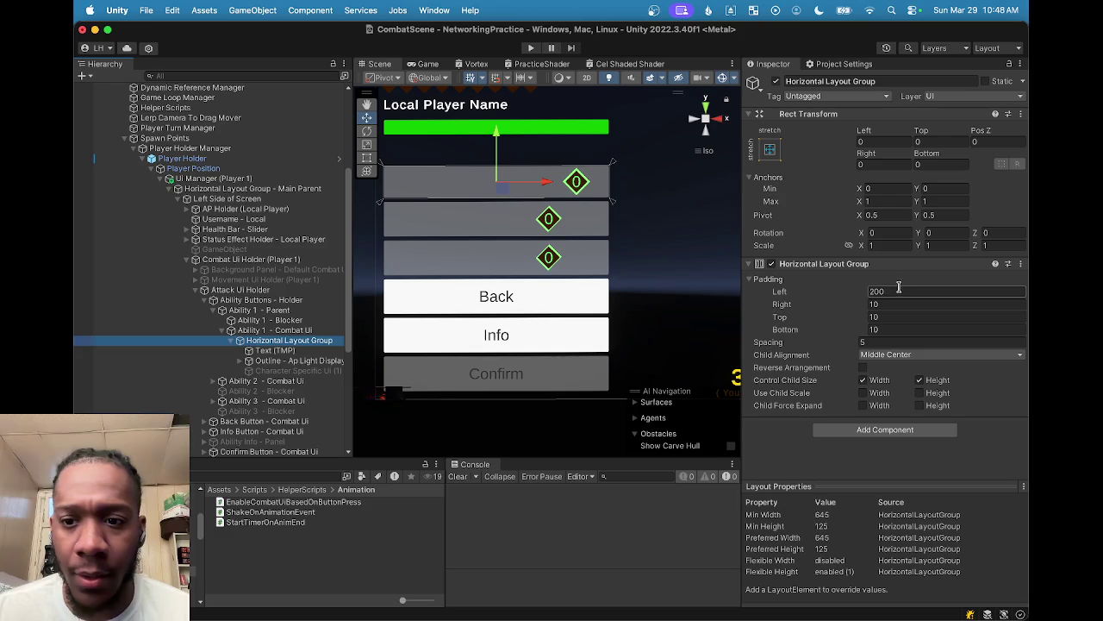
{"action": "type", "text": "20"}
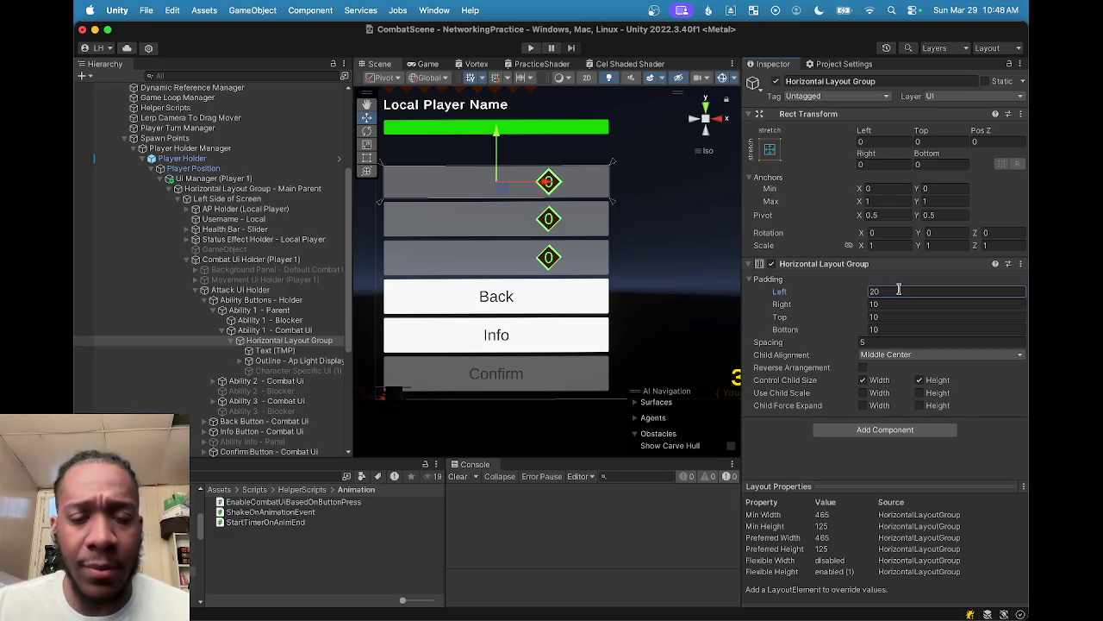
{"action": "left_click", "coordinate": [430, 65]}
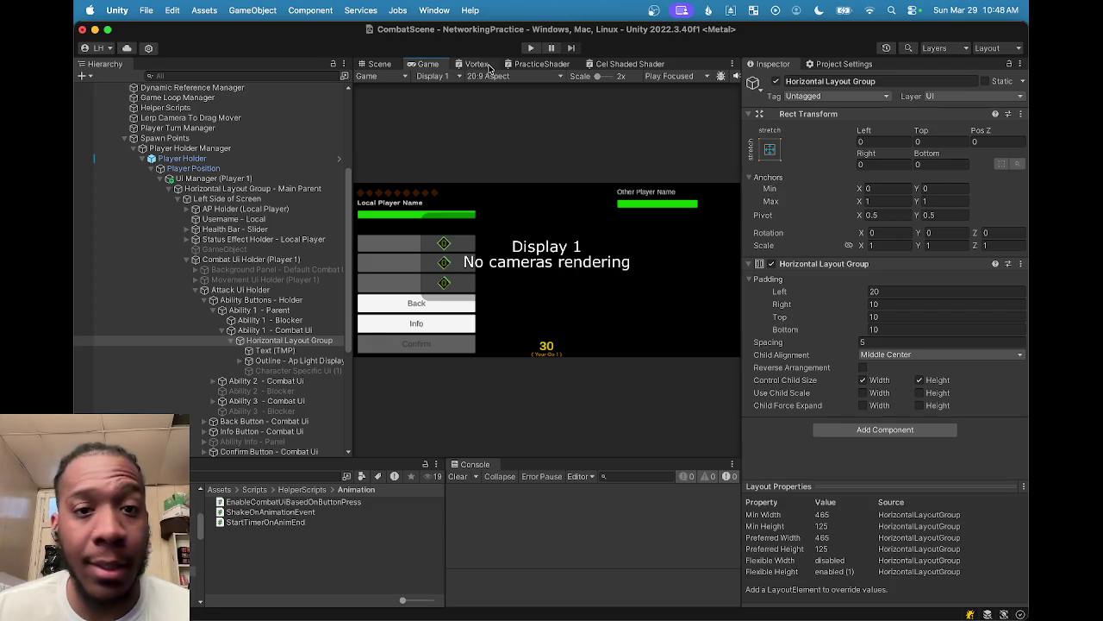
{"action": "left_click", "coordinate": [479, 76]}
Step: Compare the Game view at 16:9, 16:10, 16:9 and finally 20:9, then go back to the Scene view
{"action": "left_click", "coordinate": [510, 132]}
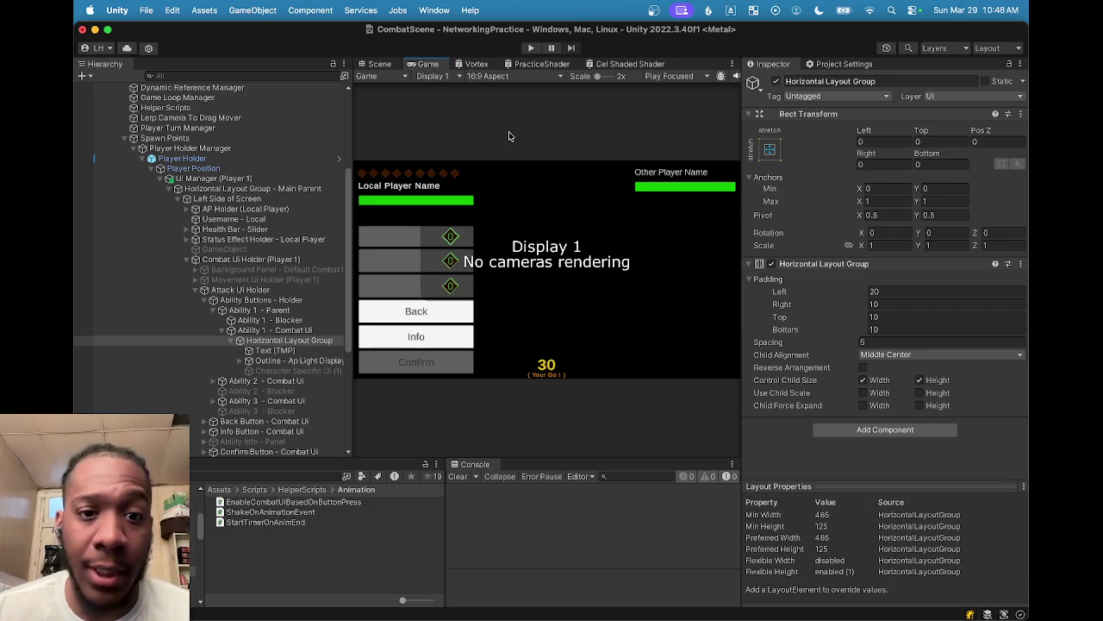
{"action": "left_click", "coordinate": [509, 78]}
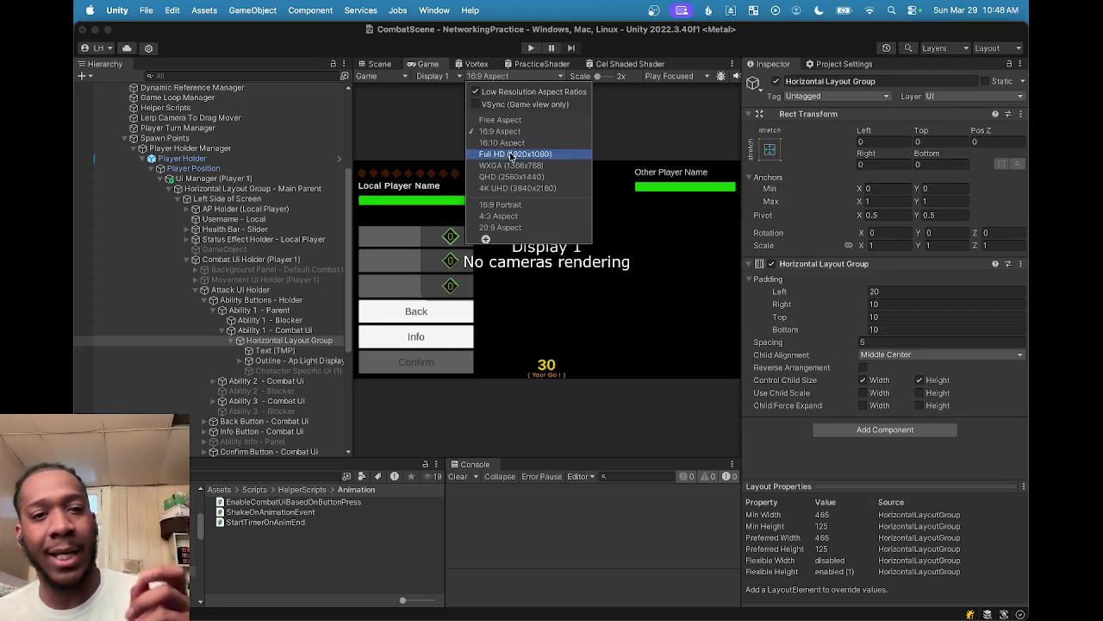
{"action": "left_click", "coordinate": [512, 143]}
{"action": "left_click", "coordinate": [487, 77]}
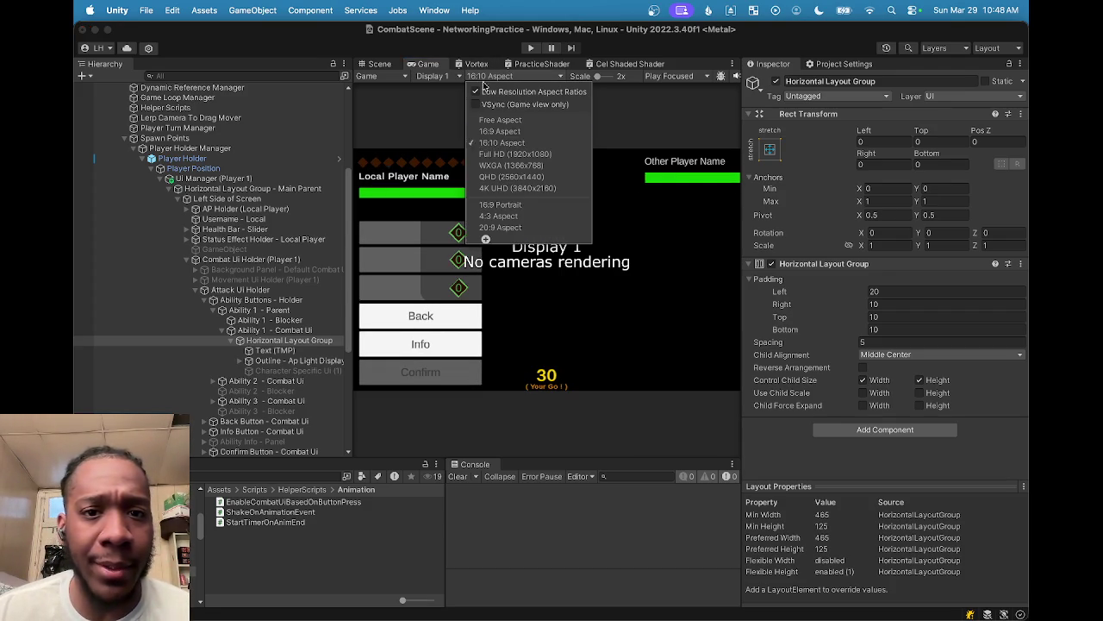
{"action": "left_click", "coordinate": [499, 132]}
{"action": "left_click", "coordinate": [513, 76]}
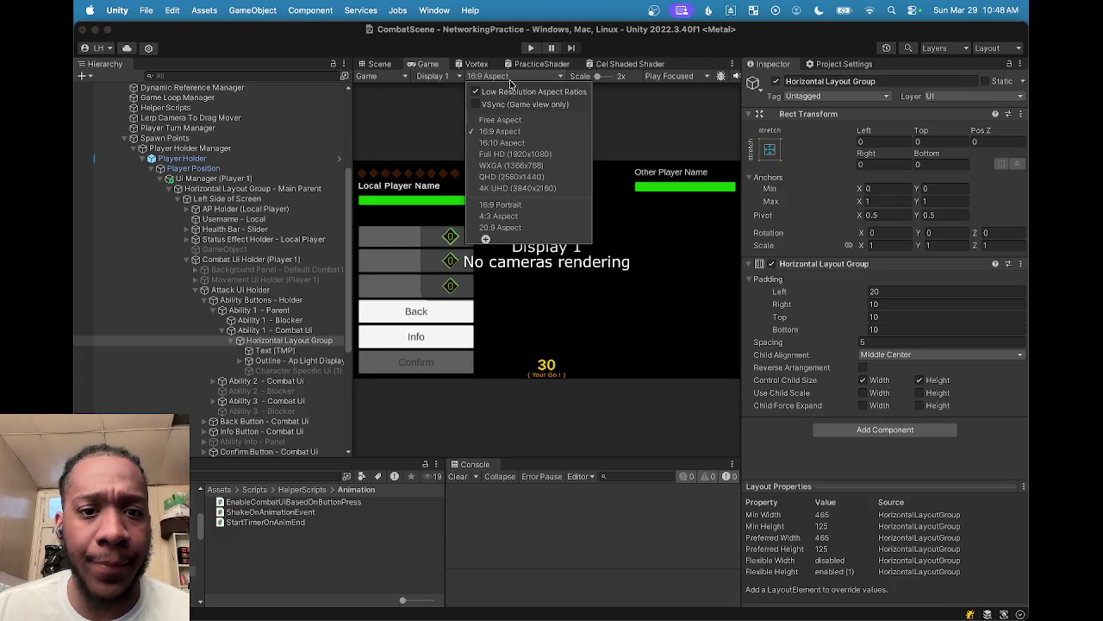
{"action": "left_click", "coordinate": [501, 231]}
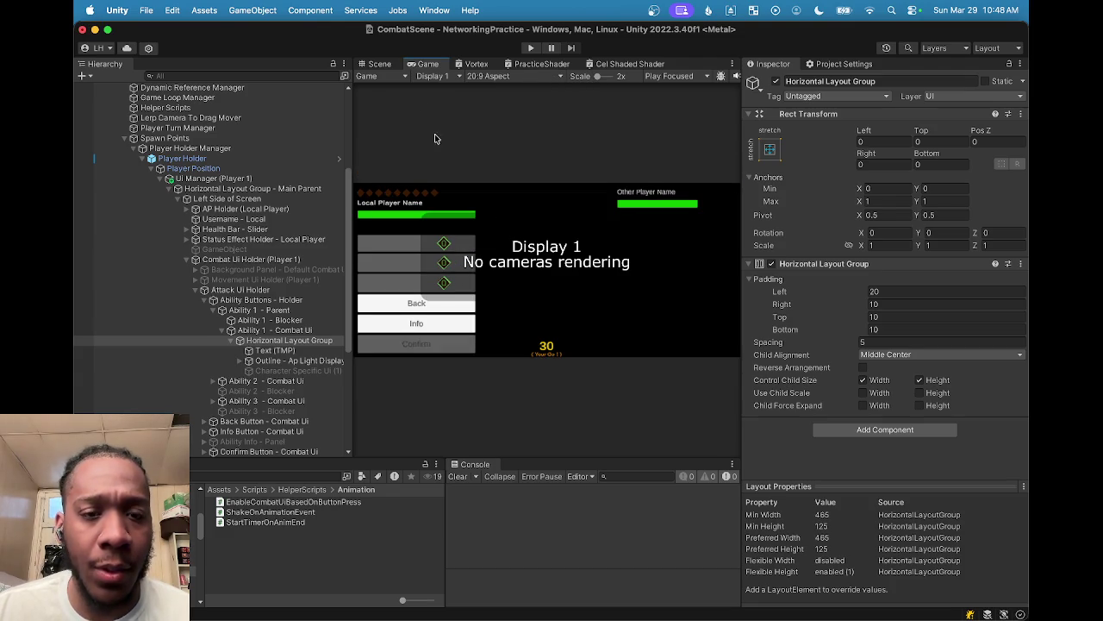
{"action": "left_click", "coordinate": [380, 66]}
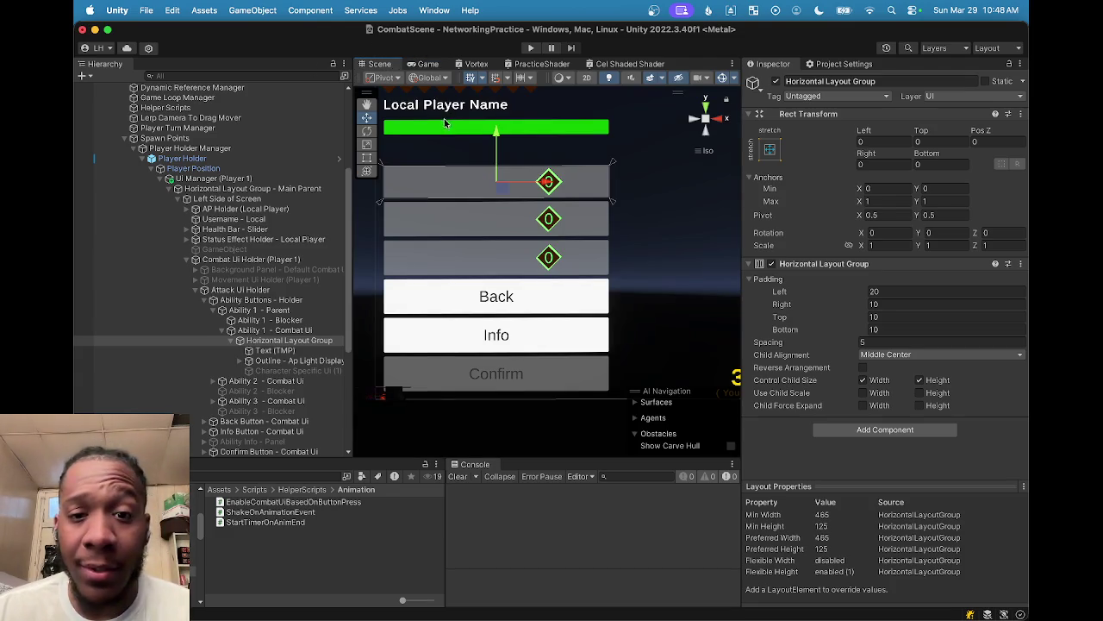
Step: Review the layout group settings in the Inspector, briefly switching to OBS and back to Unity
{"action": "scroll", "coordinate": [497, 202], "scroll_direction": "down", "scroll_amount": 2}
{"action": "scroll", "coordinate": [511, 247], "scroll_direction": "up", "scroll_amount": 2}
{"action": "scroll", "coordinate": [511, 248], "scroll_direction": "down", "scroll_amount": 2}
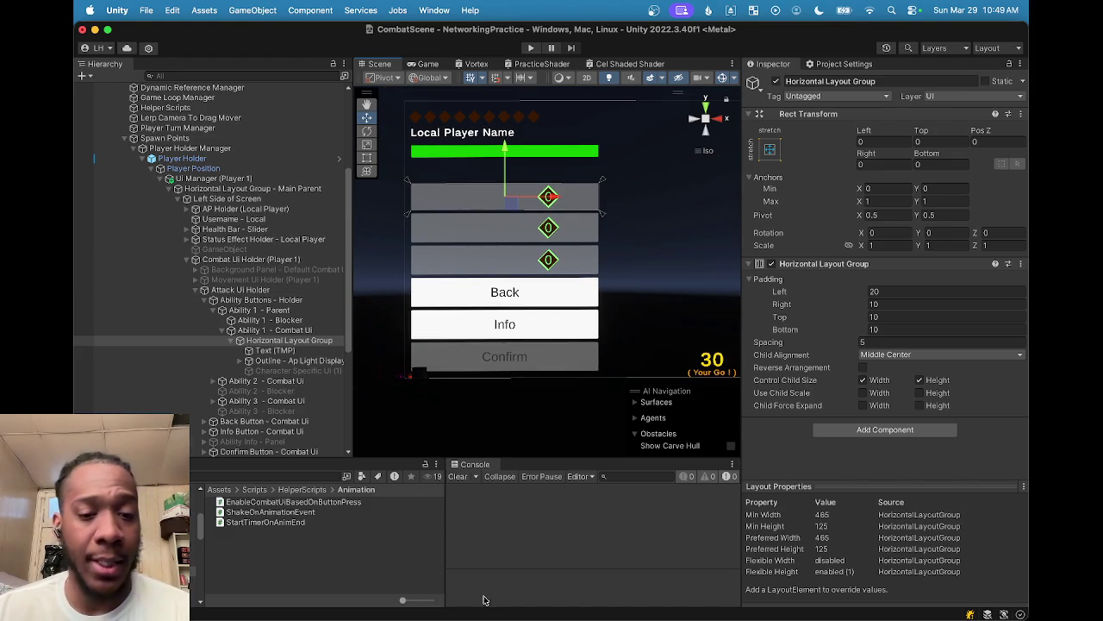
{"action": "mouse_move", "coordinate": [672, 617]}
{"action": "left_click", "coordinate": [710, 590]}
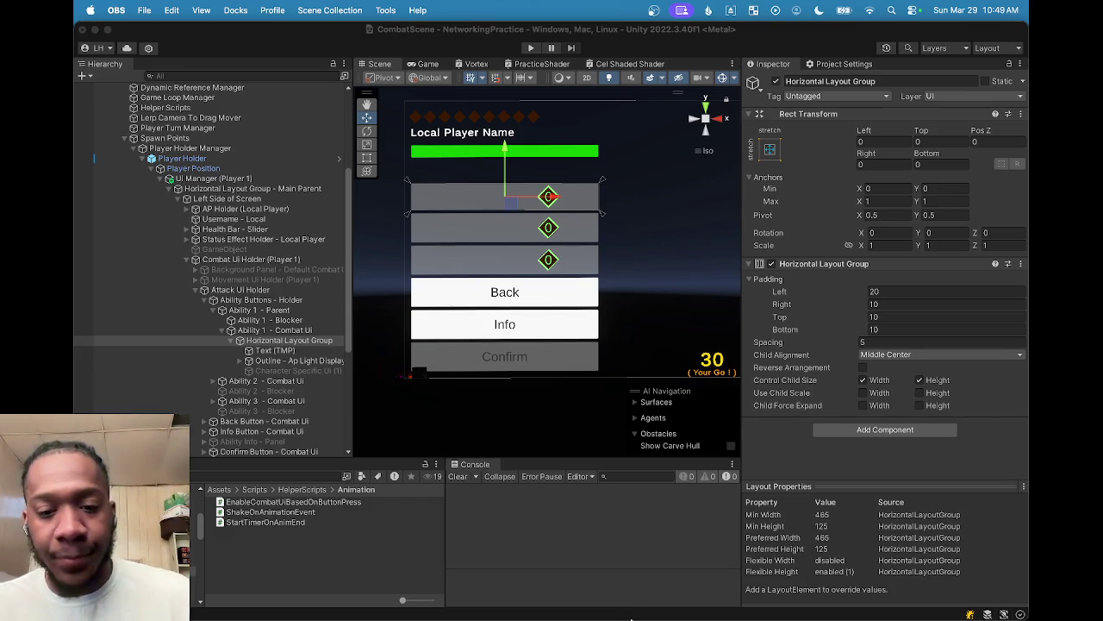
{"action": "mouse_move", "coordinate": [645, 607]}
{"action": "left_click", "coordinate": [788, 591]}
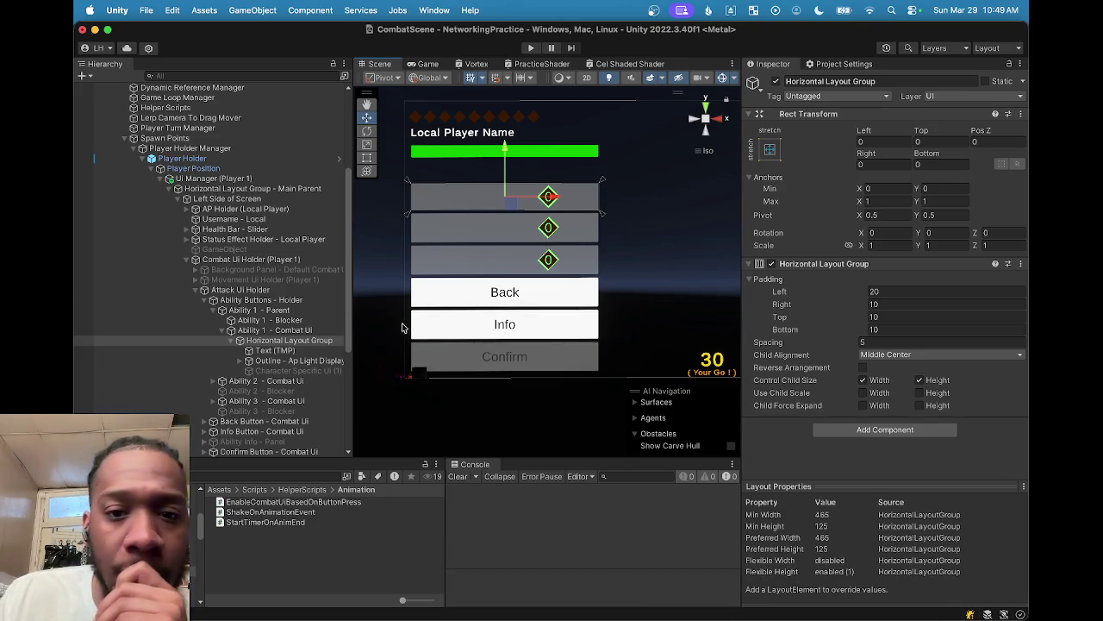
{"action": "scroll", "coordinate": [317, 304], "scroll_direction": "down", "scroll_amount": 1}
{"action": "scroll", "coordinate": [316, 303], "scroll_direction": "down", "scroll_amount": 1}
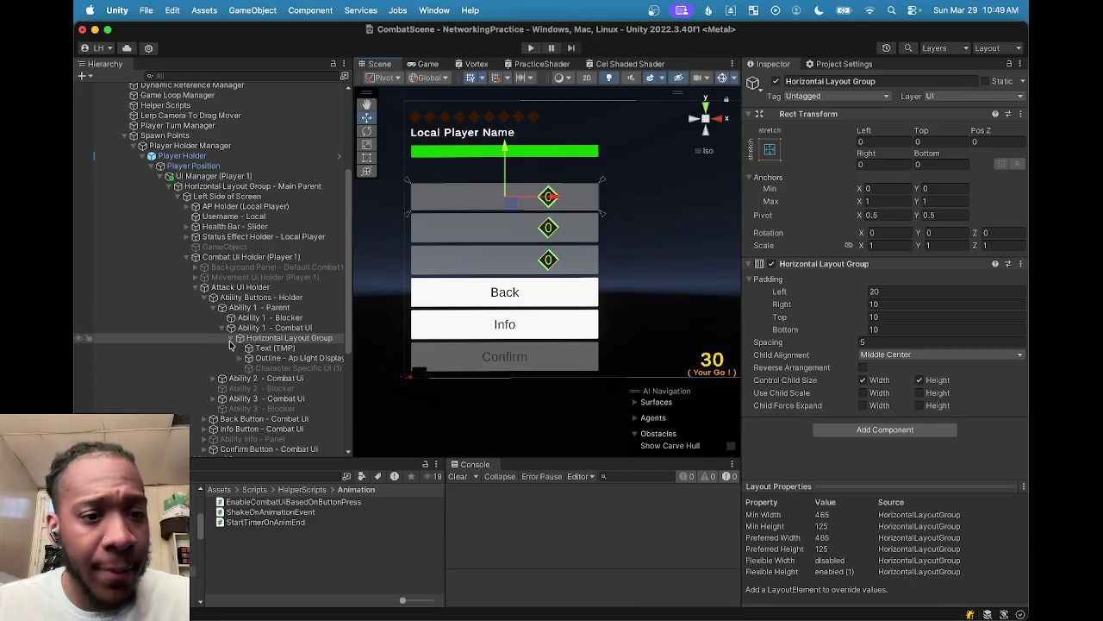
Step: Inspect Ability 1 - Blocker and Ability 1 - Combat Ui, then collapse Ability 1 - Combat Ui in the Hierarchy
{"action": "left_click", "coordinate": [221, 328]}
{"action": "left_click", "coordinate": [252, 329]}
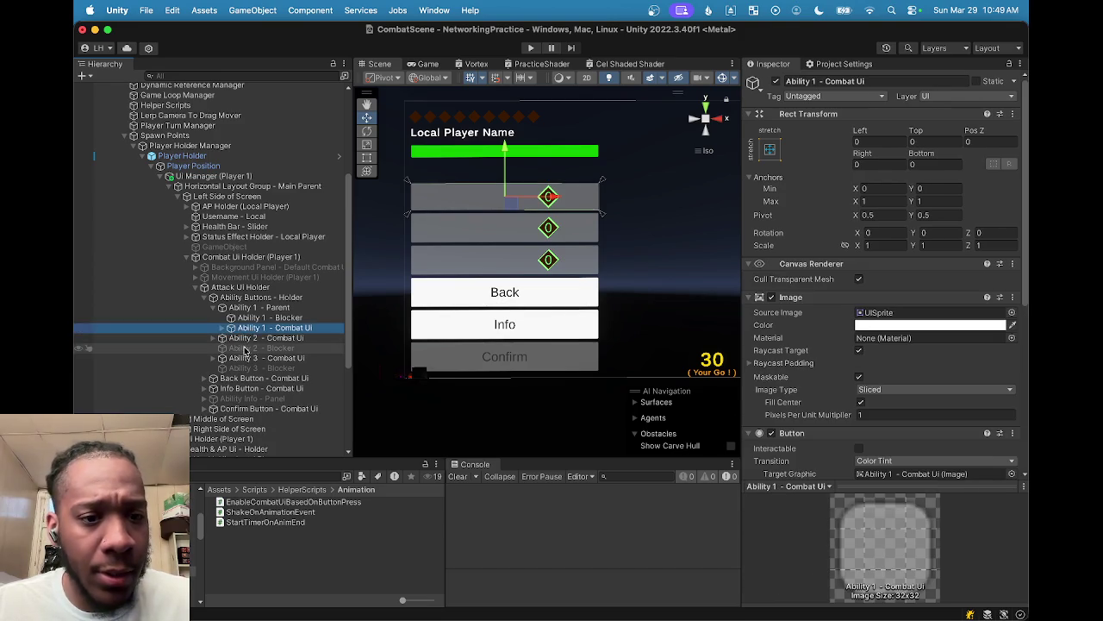
{"action": "left_click", "coordinate": [263, 317]}
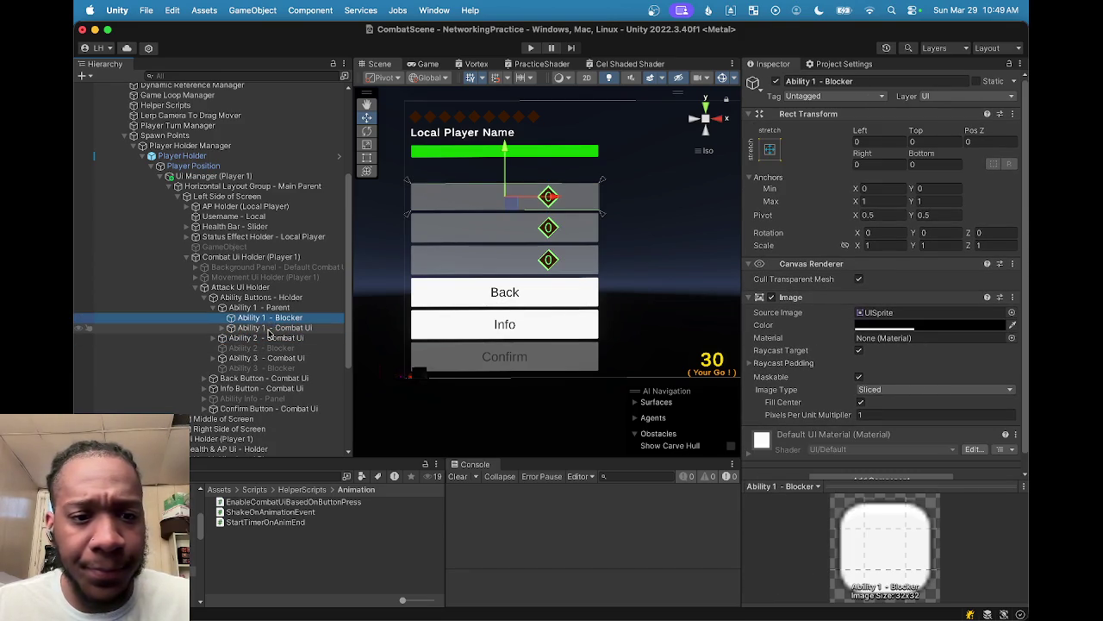
{"action": "left_click", "coordinate": [268, 329]}
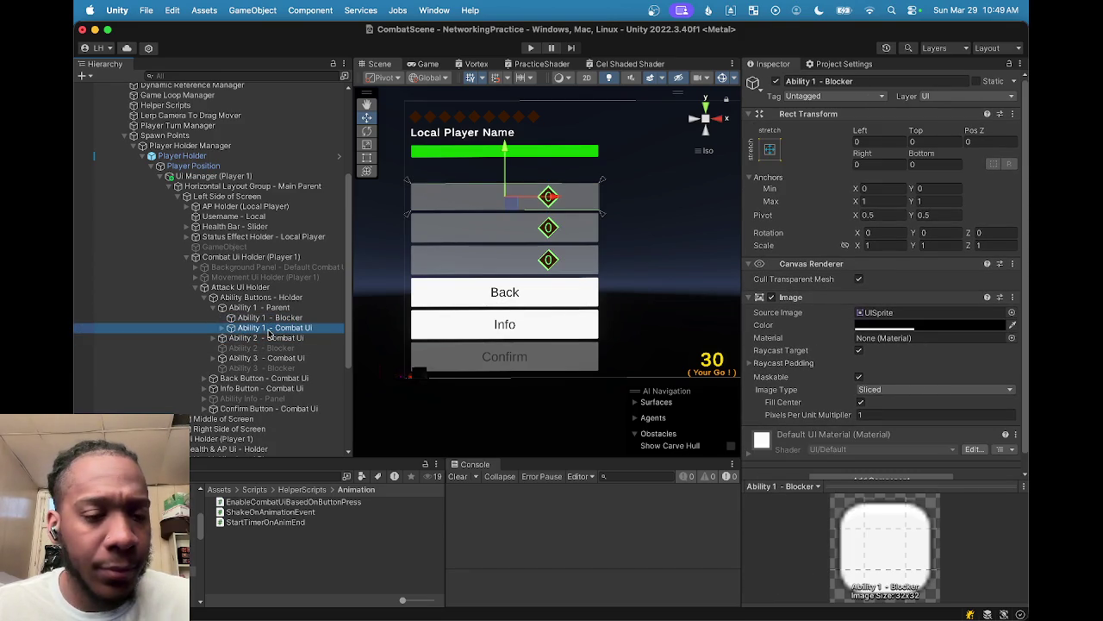
{"action": "left_click", "coordinate": [221, 328]}
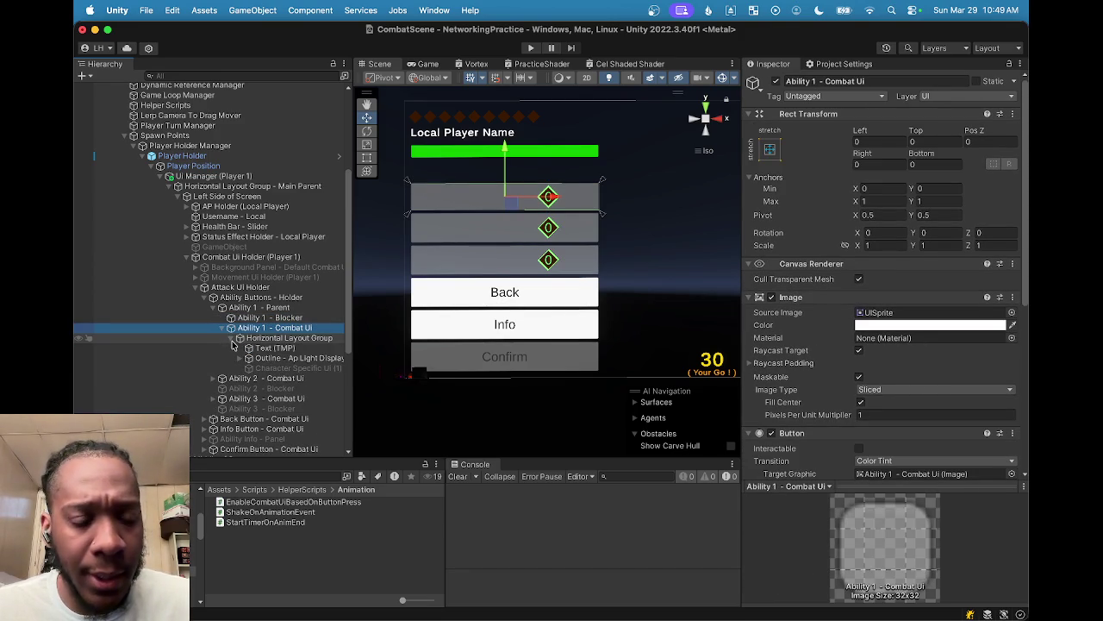
{"action": "left_click", "coordinate": [236, 338]}
{"action": "left_click", "coordinate": [222, 328]}
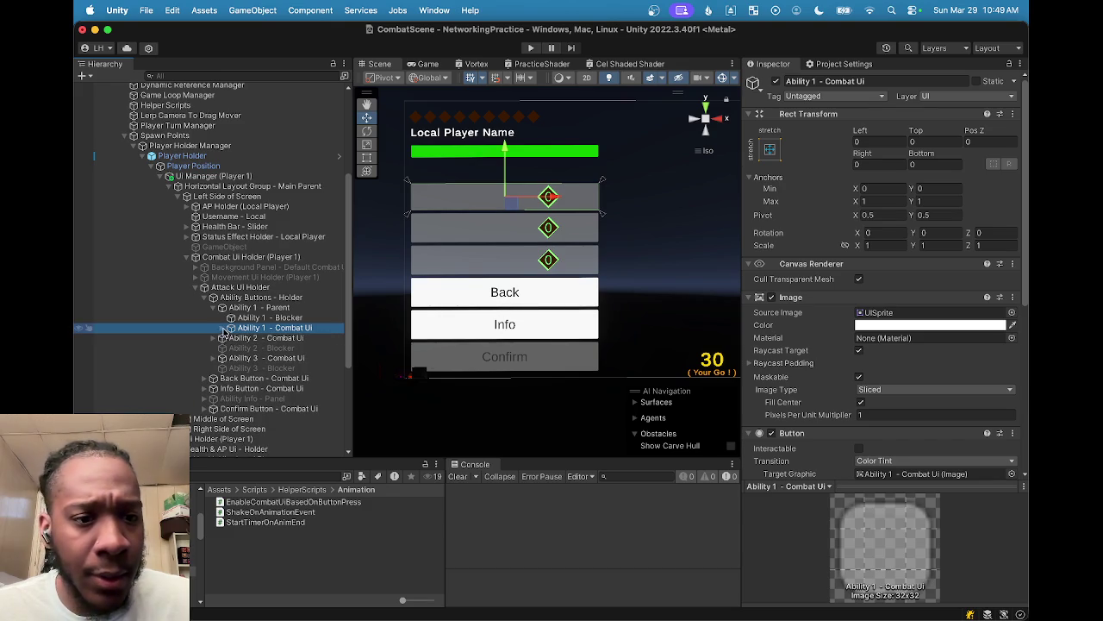
{"action": "left_click", "coordinate": [212, 319]}
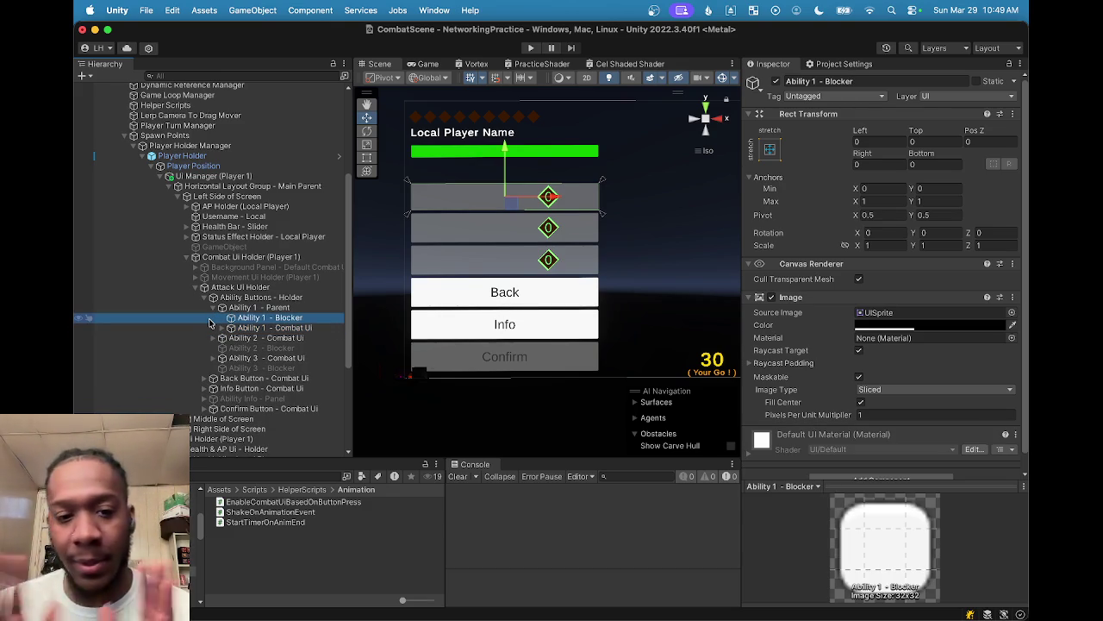
Step: Reframe the UI canvas in the Scene view and preview the combat UI in the Game view
{"action": "scroll", "coordinate": [661, 345], "scroll_direction": "down", "scroll_amount": 3}
{"action": "left_click_drag", "start_coordinate": [661, 337], "coordinate": [562, 278]}
{"action": "scroll", "coordinate": [598, 256], "scroll_direction": "up", "scroll_amount": 2}
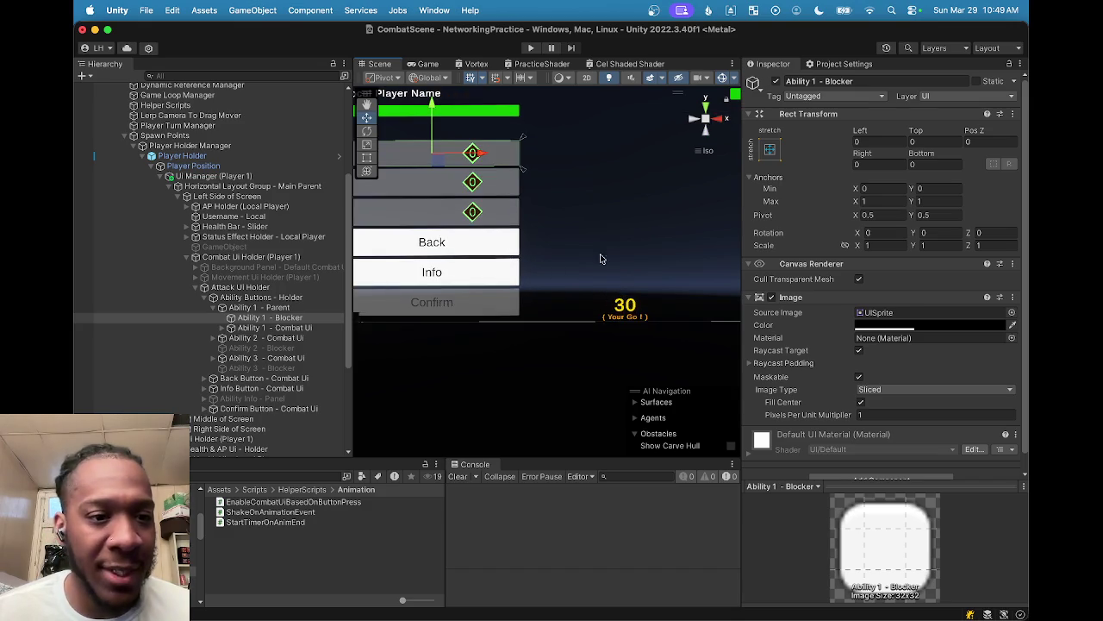
{"action": "left_click", "coordinate": [428, 64]}
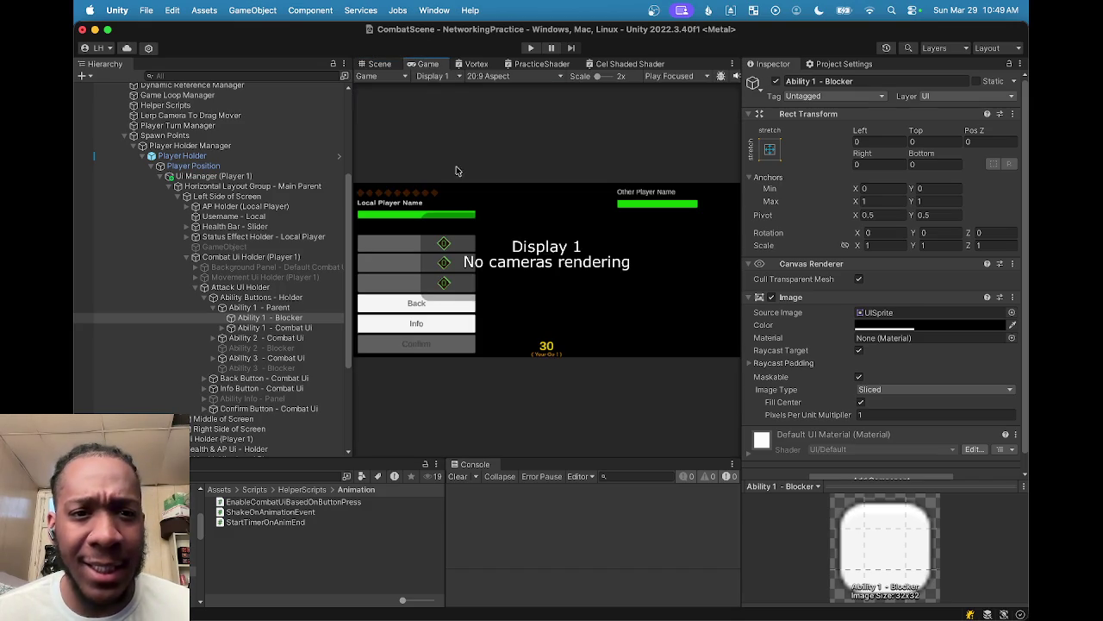
{"action": "left_click", "coordinate": [385, 69]}
{"action": "left_click", "coordinate": [434, 67]}
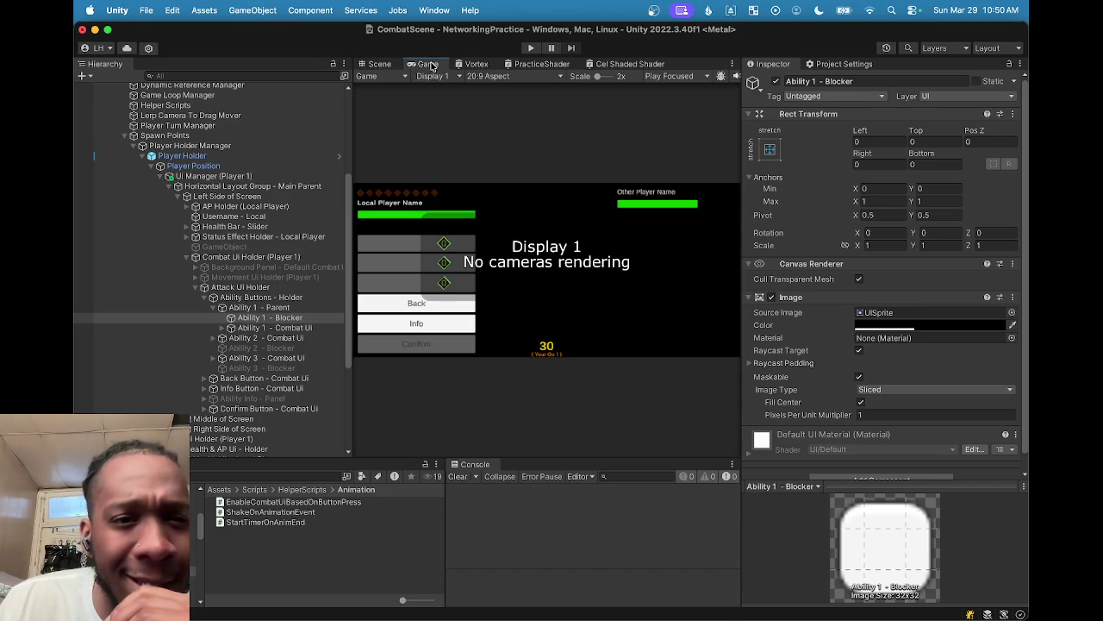
{"action": "left_click", "coordinate": [424, 75]}
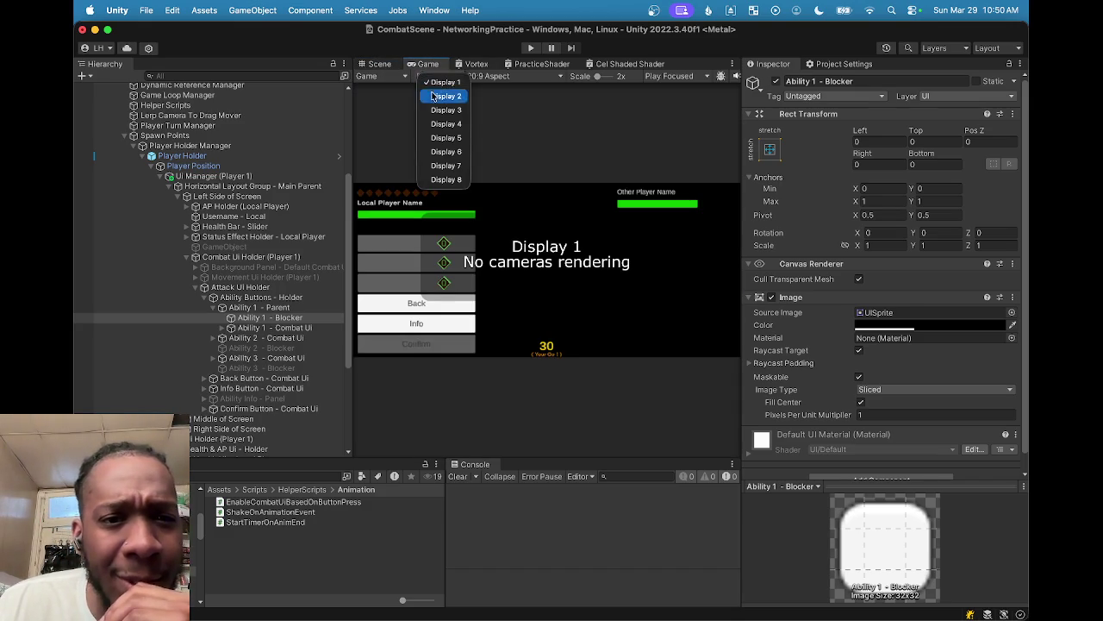
{"action": "left_click", "coordinate": [385, 69]}
{"action": "left_click", "coordinate": [486, 76]}
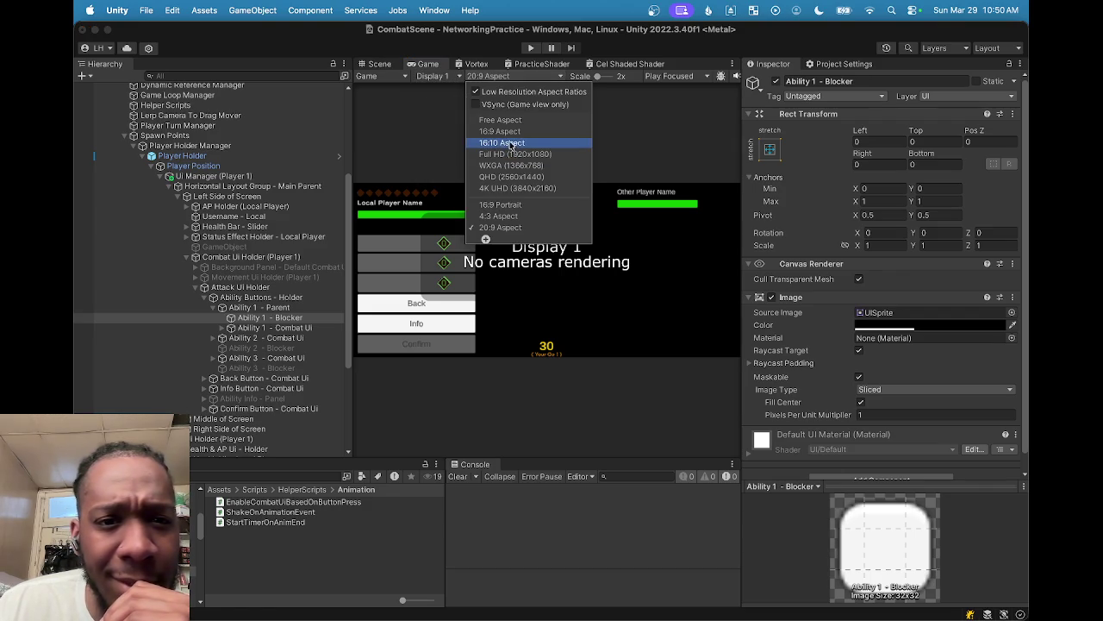
Step: Cycle the Game view through 16:10, 16:9, 20:9 and Free Aspect, settle on 16:9, then return to Scene view
{"action": "left_click", "coordinate": [509, 143]}
{"action": "left_click", "coordinate": [493, 76]}
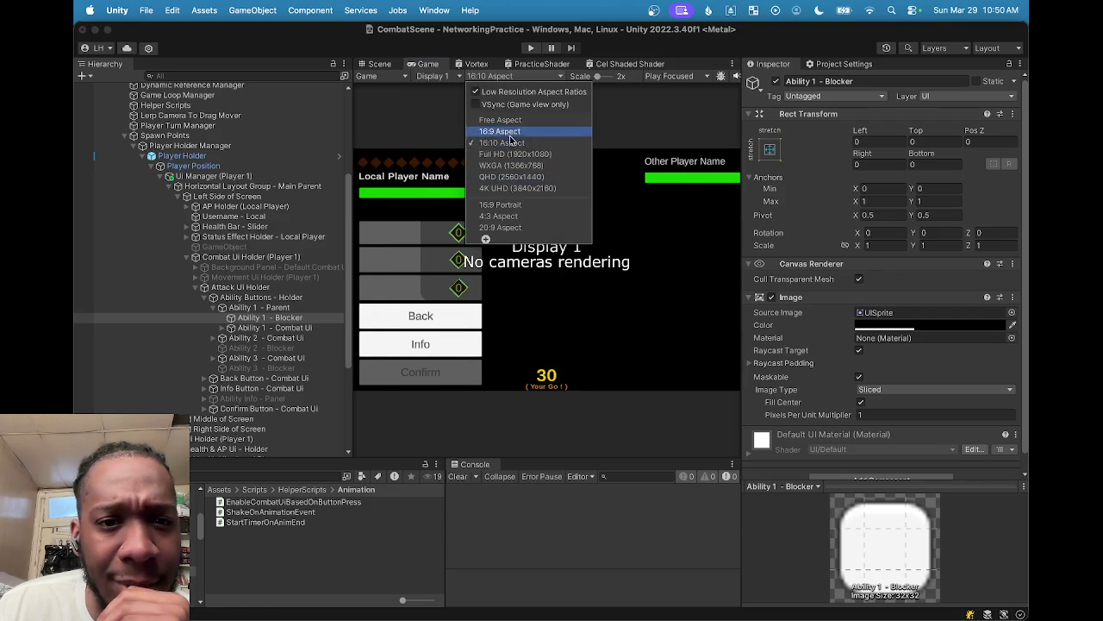
{"action": "left_click", "coordinate": [487, 142]}
{"action": "left_click", "coordinate": [508, 76]}
{"action": "left_click", "coordinate": [482, 218]}
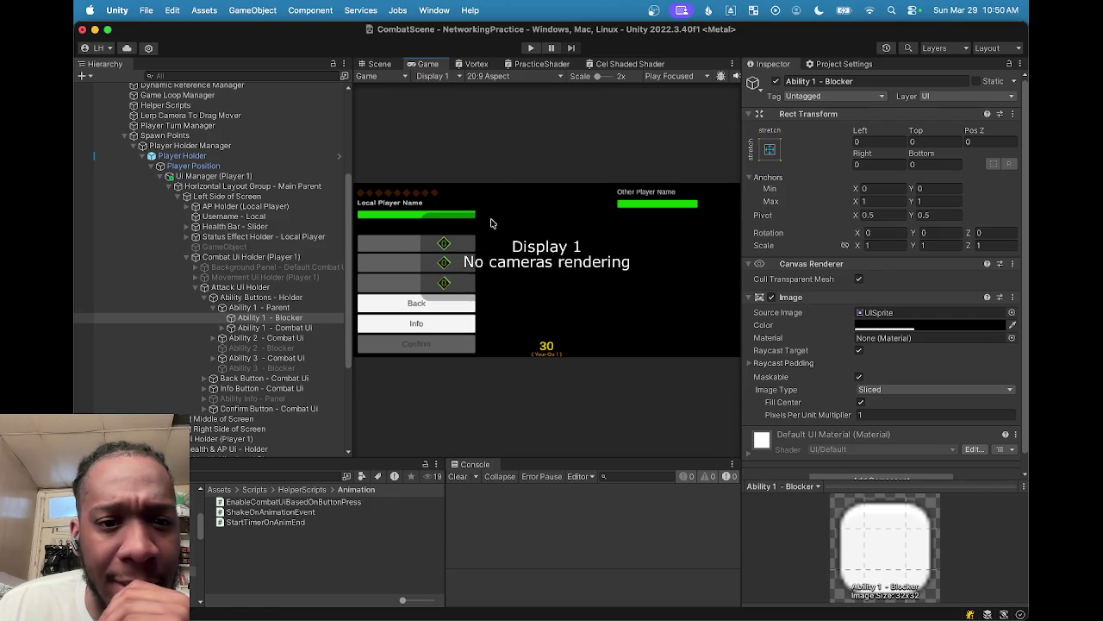
{"action": "left_click", "coordinate": [491, 76]}
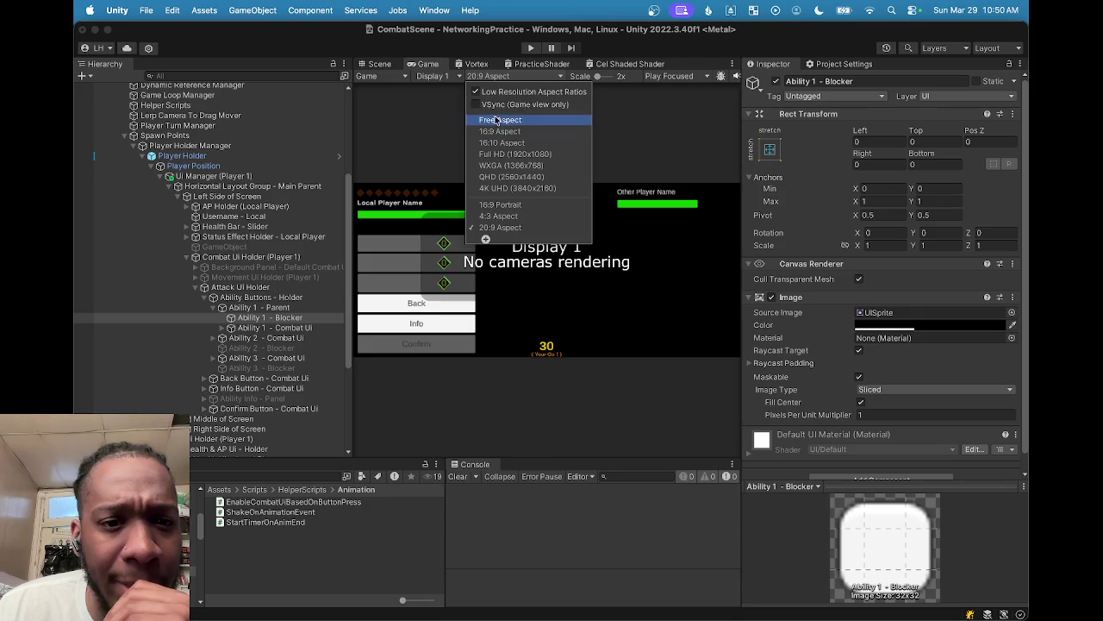
{"action": "left_click", "coordinate": [496, 124]}
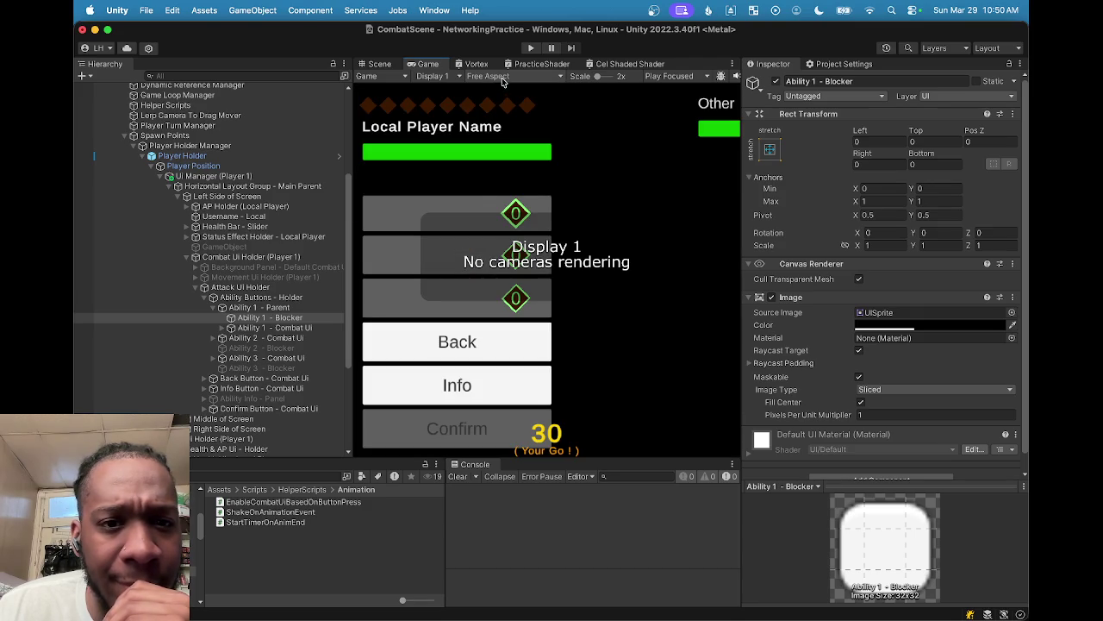
{"action": "left_click", "coordinate": [502, 77]}
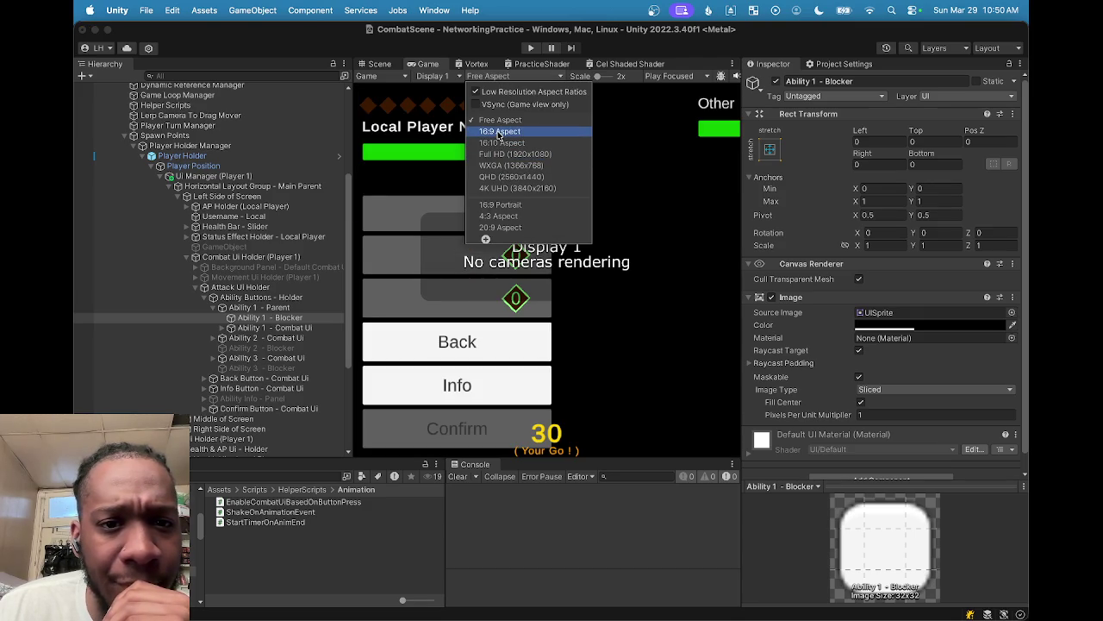
{"action": "left_click", "coordinate": [499, 132]}
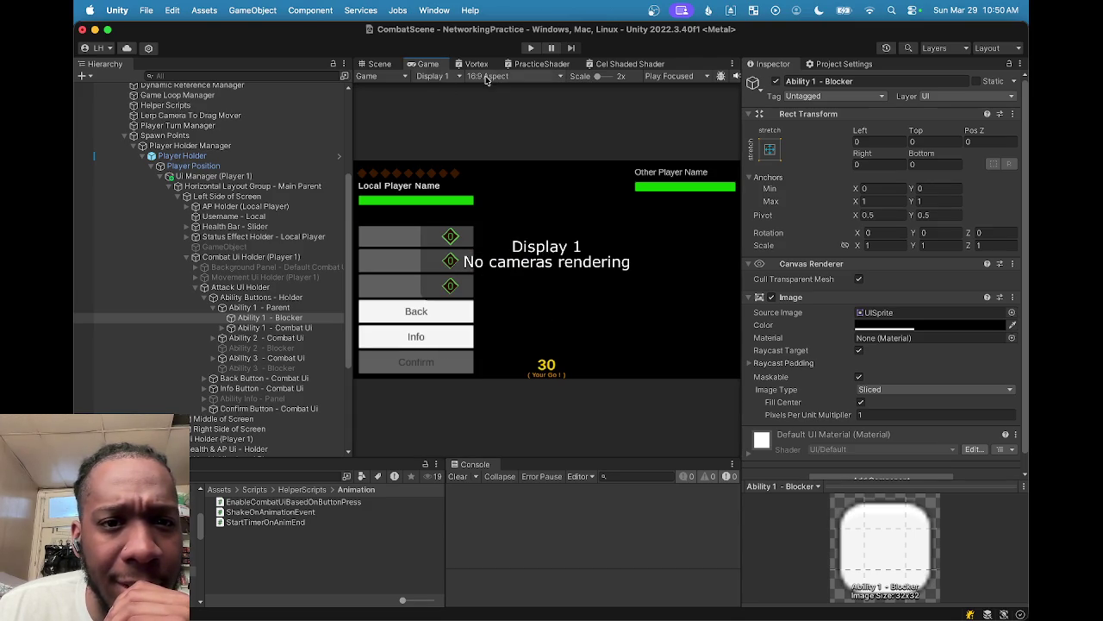
{"action": "left_click", "coordinate": [379, 65]}
{"action": "left_click_drag", "start_coordinate": [431, 224], "coordinate": [496, 307]}
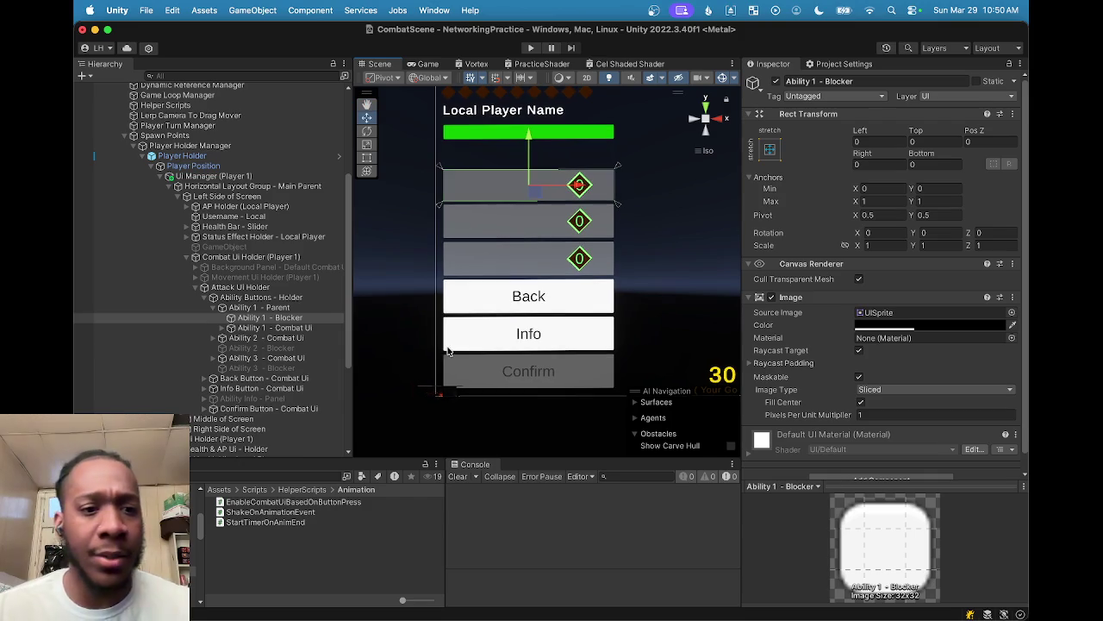
{"action": "left_click", "coordinate": [213, 339]}
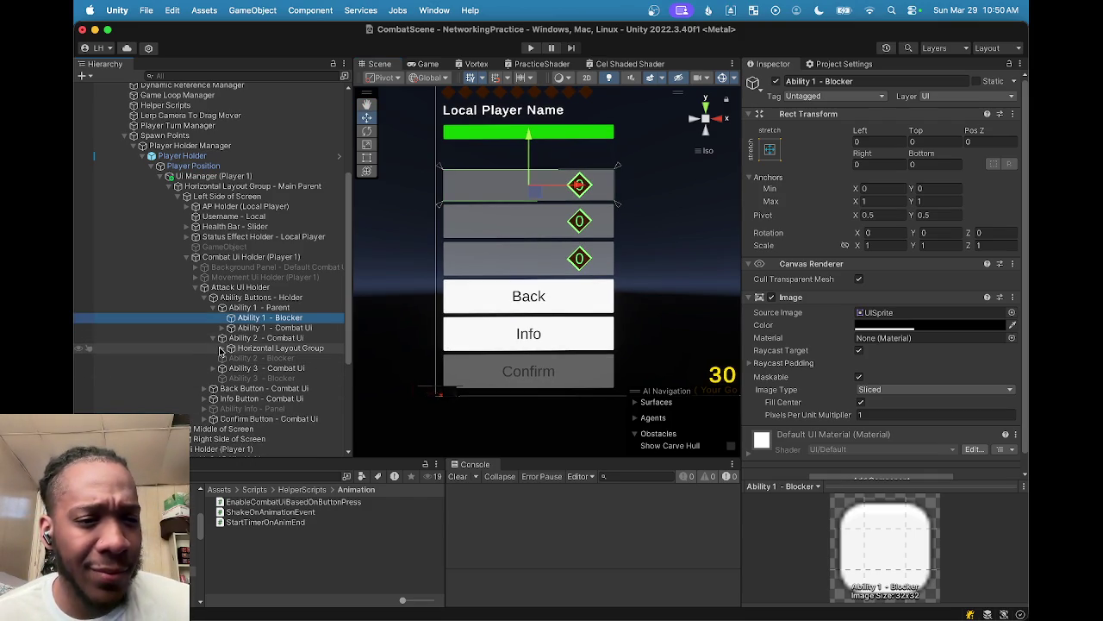
{"action": "left_click", "coordinate": [223, 348]}
{"action": "left_click", "coordinate": [250, 338]}
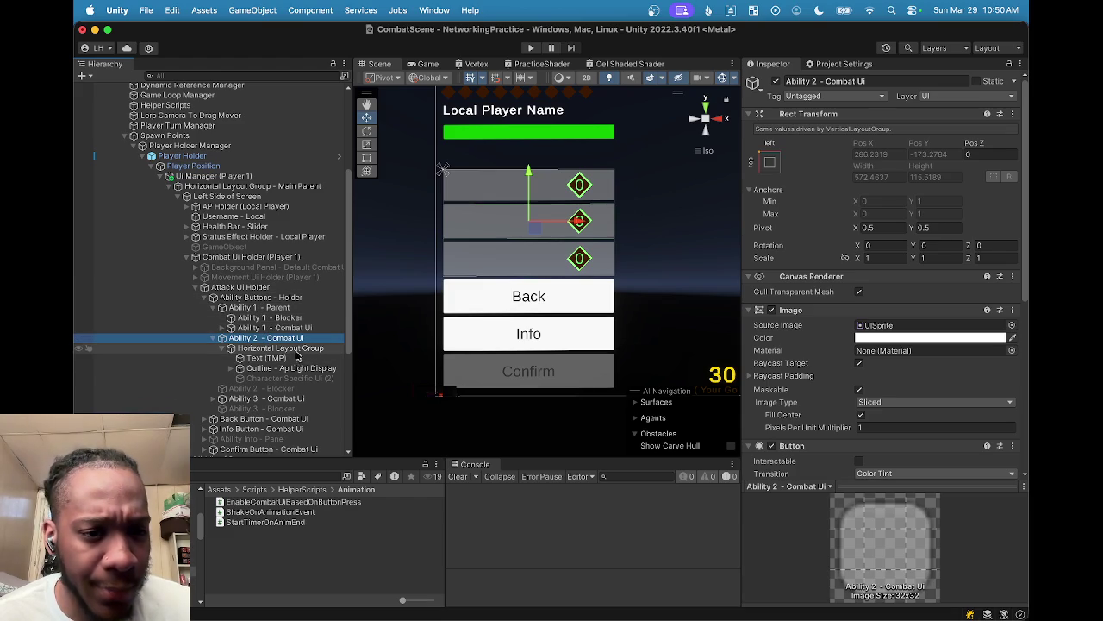
{"action": "left_click", "coordinate": [236, 369]}
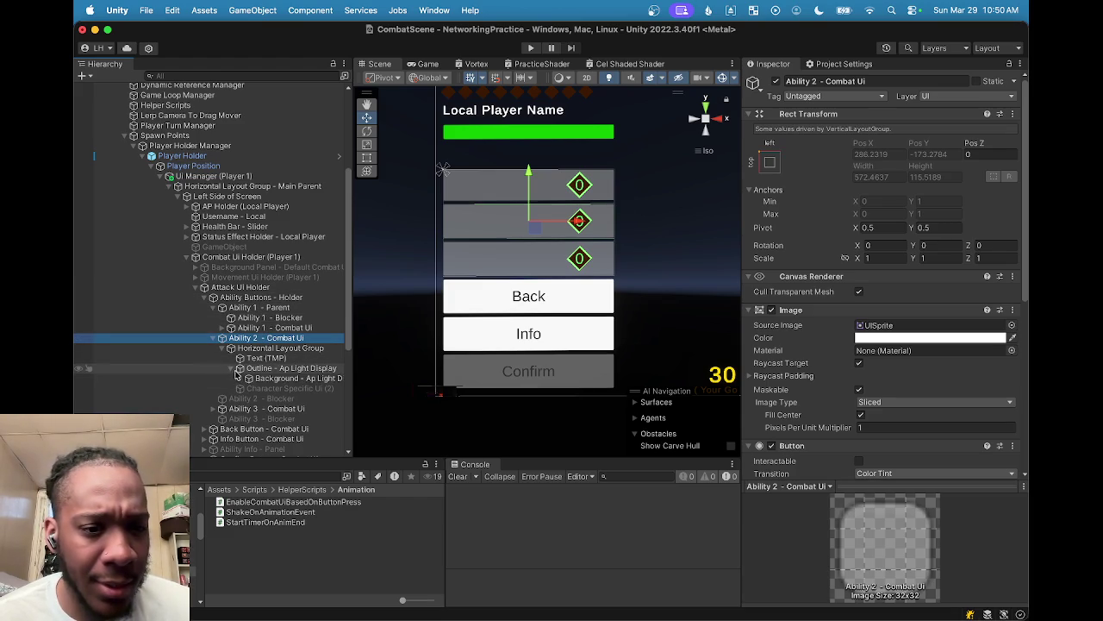
{"action": "left_click", "coordinate": [226, 370]}
{"action": "left_click", "coordinate": [239, 369]}
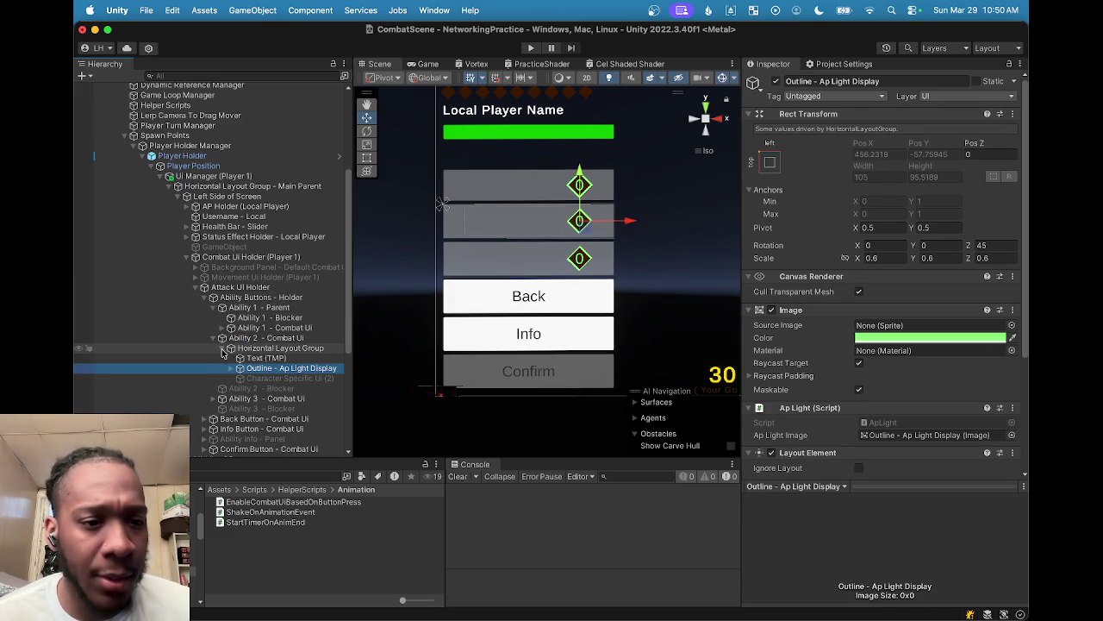
{"action": "left_click", "coordinate": [231, 349]}
{"action": "left_click", "coordinate": [263, 357]}
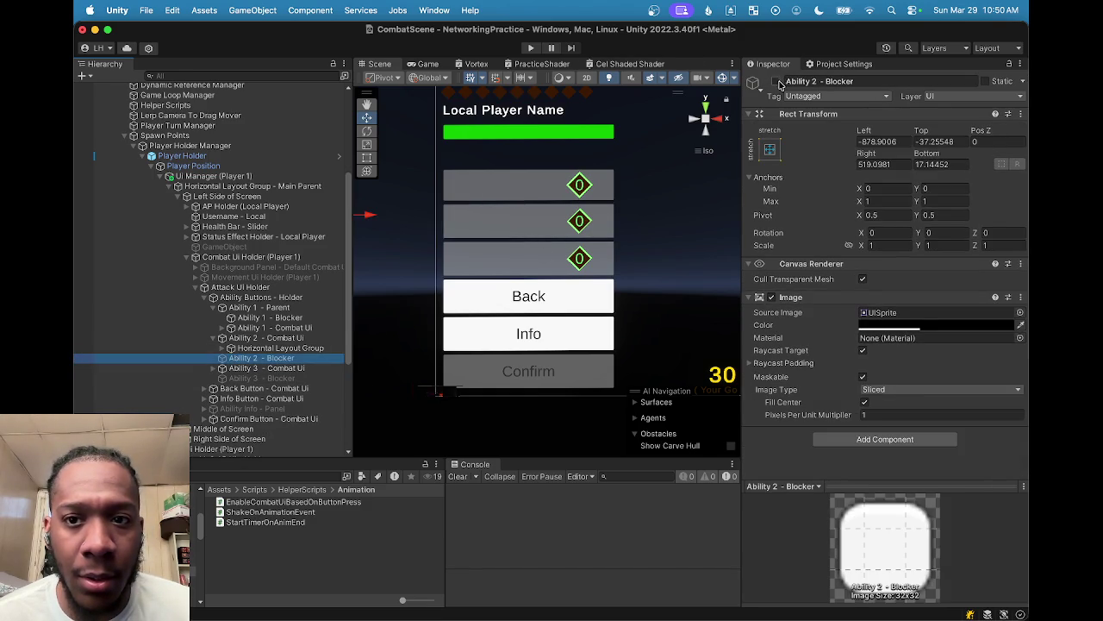
{"action": "left_click", "coordinate": [776, 81]}
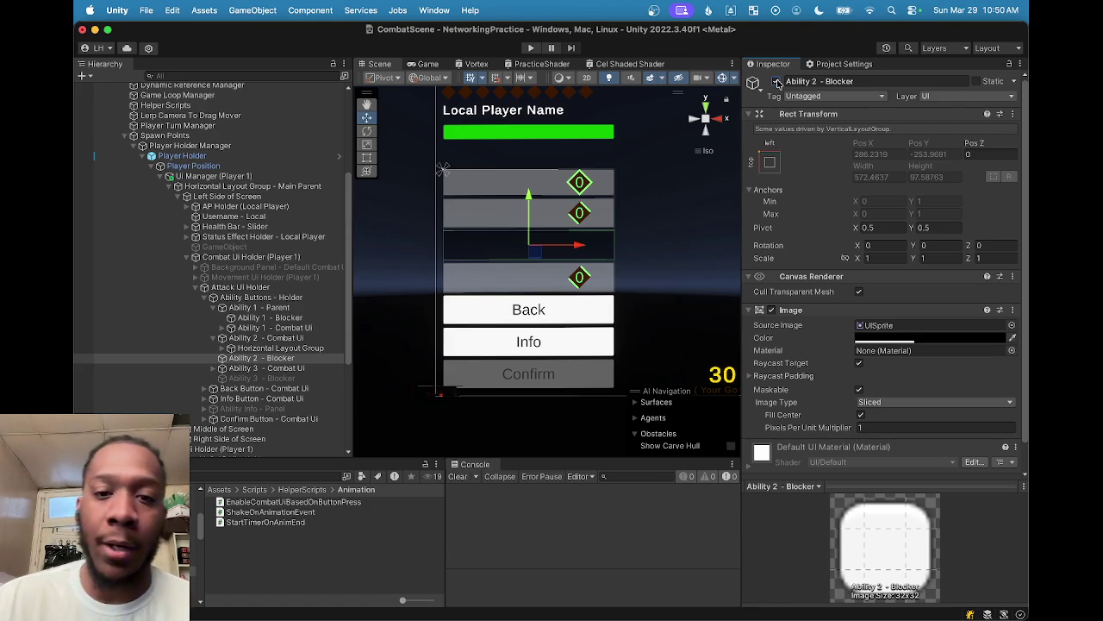
{"action": "left_click", "coordinate": [777, 81]}
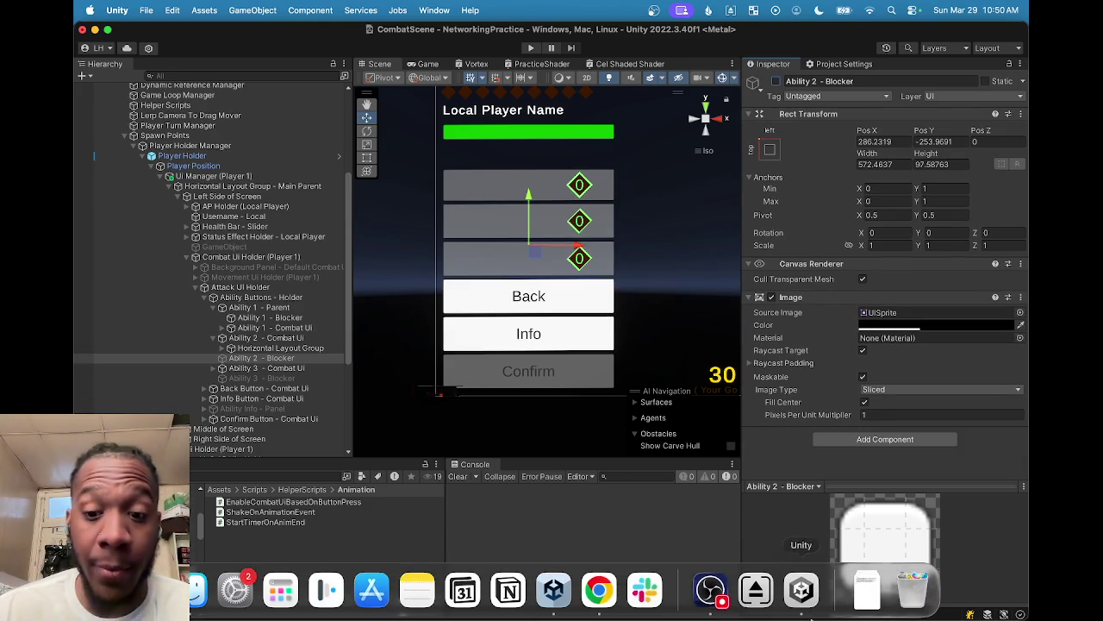
{"action": "left_click", "coordinate": [711, 596]}
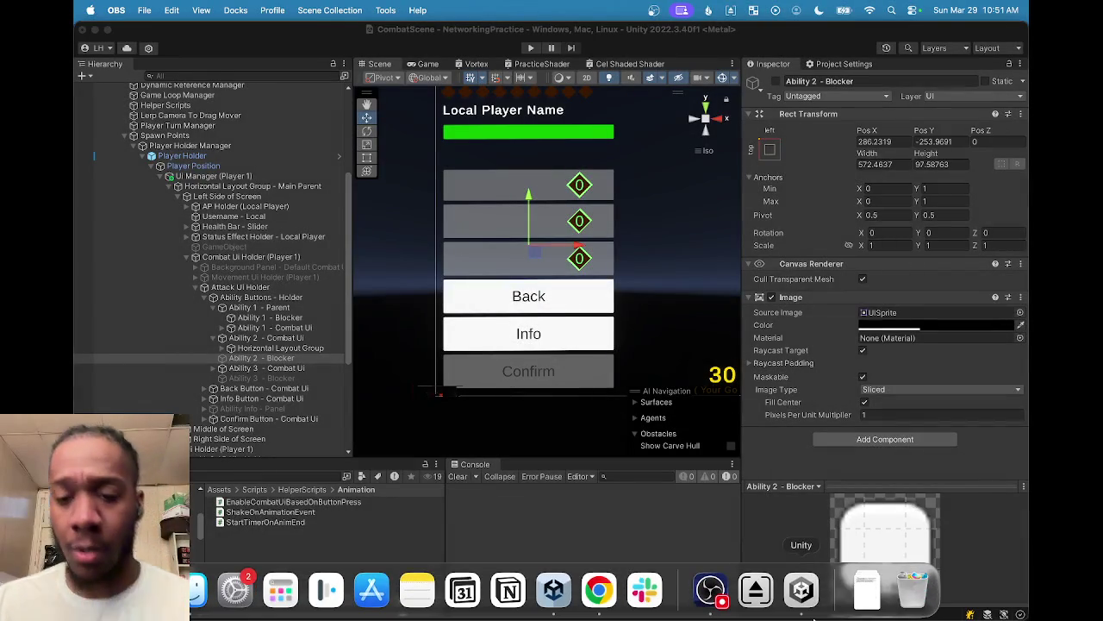
{"action": "left_click", "coordinate": [803, 599]}
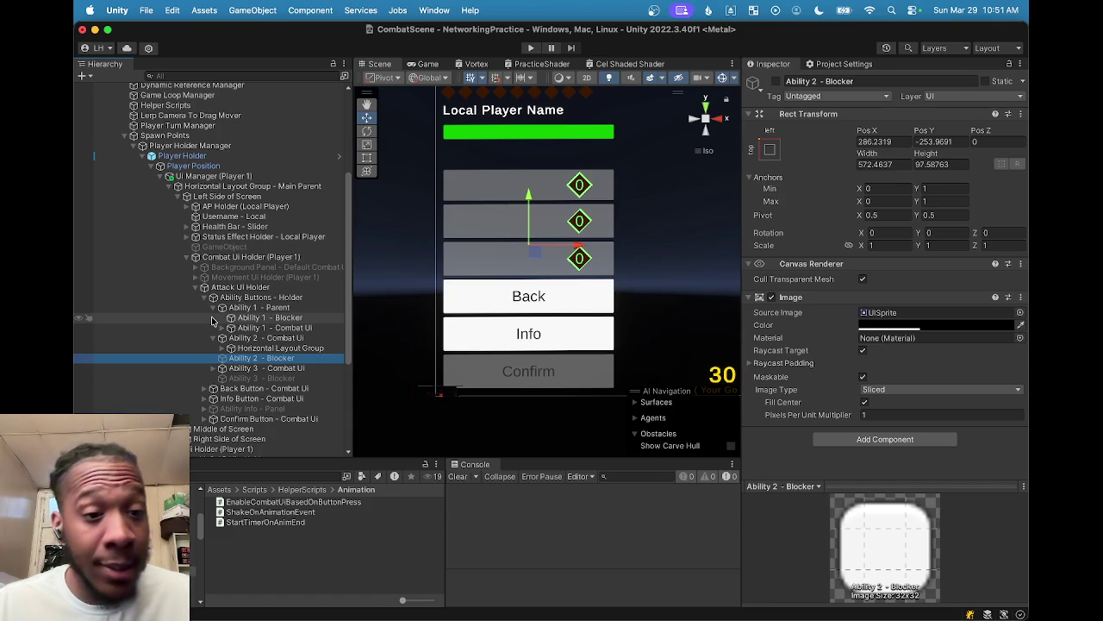
Step: Browse the children of Ability 1 and Ability 2 - Combat Ui in the Hierarchy, then collapse them
{"action": "left_click", "coordinate": [222, 330]}
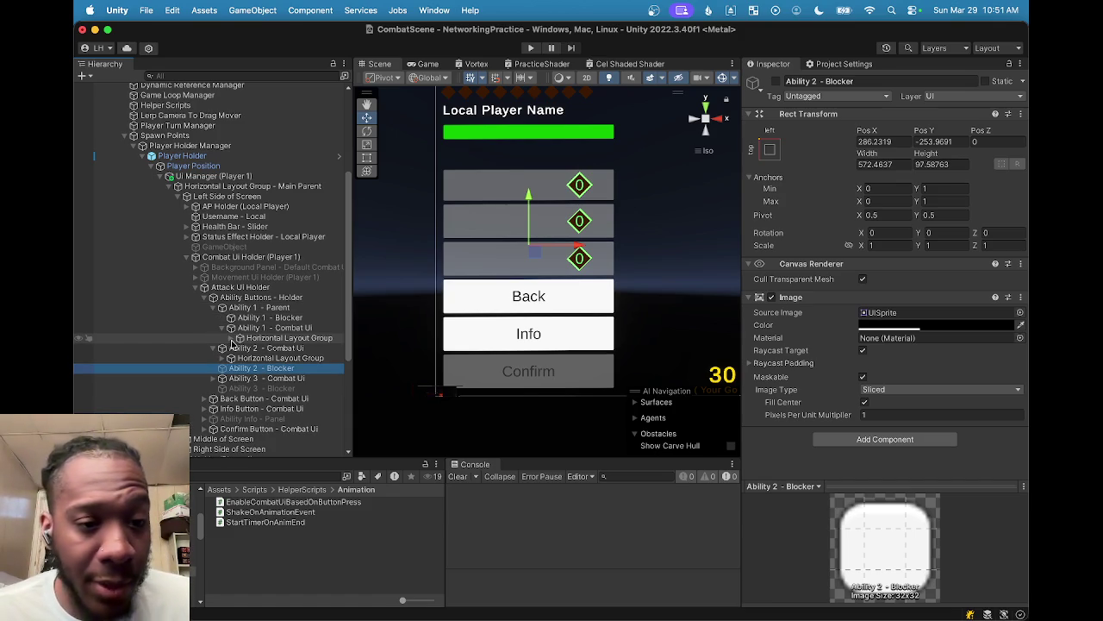
{"action": "left_click", "coordinate": [233, 339]}
{"action": "left_click", "coordinate": [239, 338]}
{"action": "left_click", "coordinate": [231, 328]}
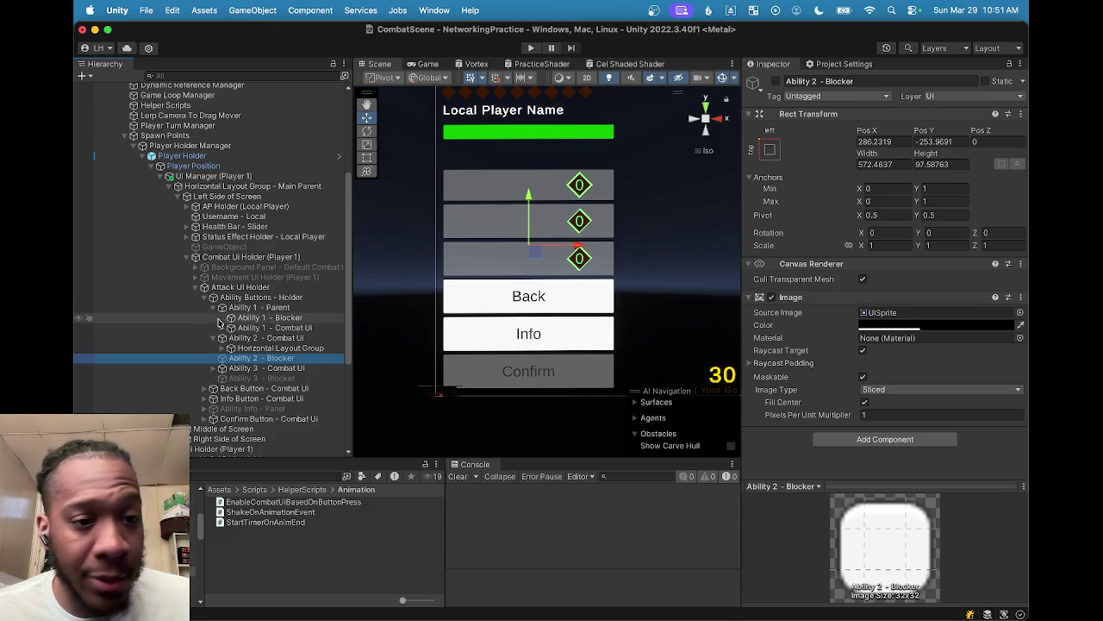
{"action": "left_click", "coordinate": [207, 309]}
{"action": "left_click", "coordinate": [210, 309]}
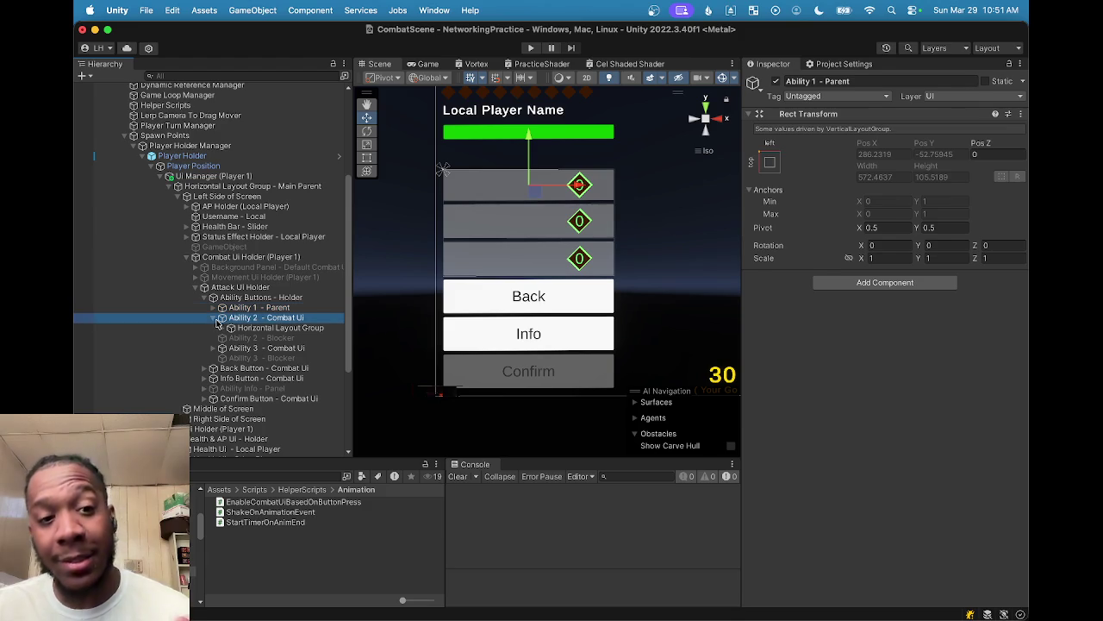
{"action": "left_click", "coordinate": [218, 318]}
{"action": "left_click", "coordinate": [213, 318]}
{"action": "left_click", "coordinate": [212, 319]}
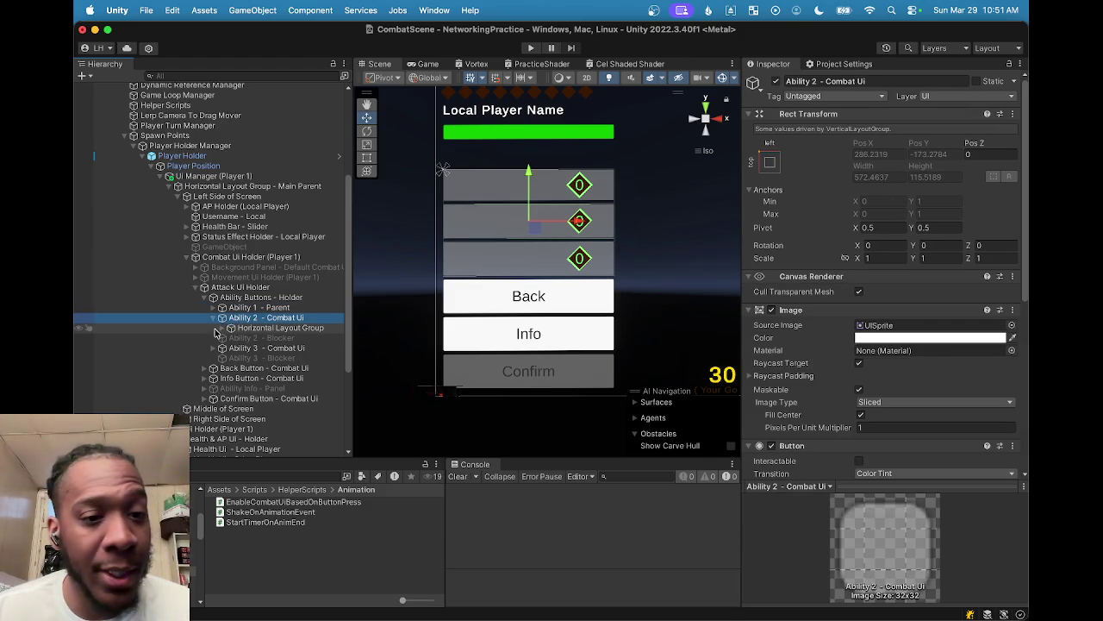
{"action": "left_click", "coordinate": [223, 330]}
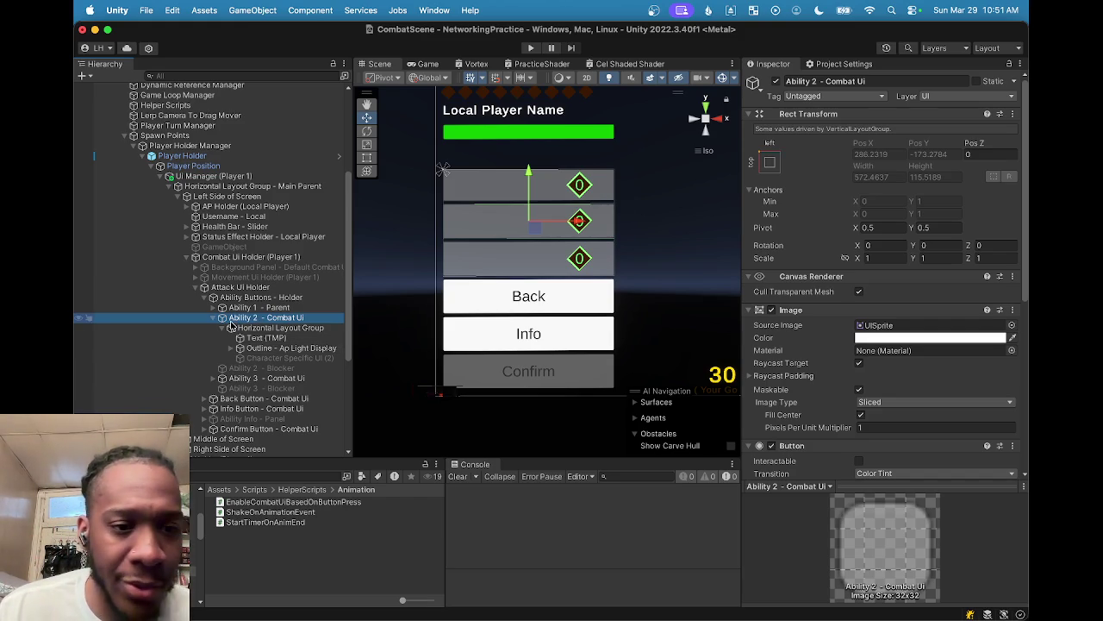
{"action": "double_click", "coordinate": [213, 321]}
{"action": "left_click", "coordinate": [213, 319]}
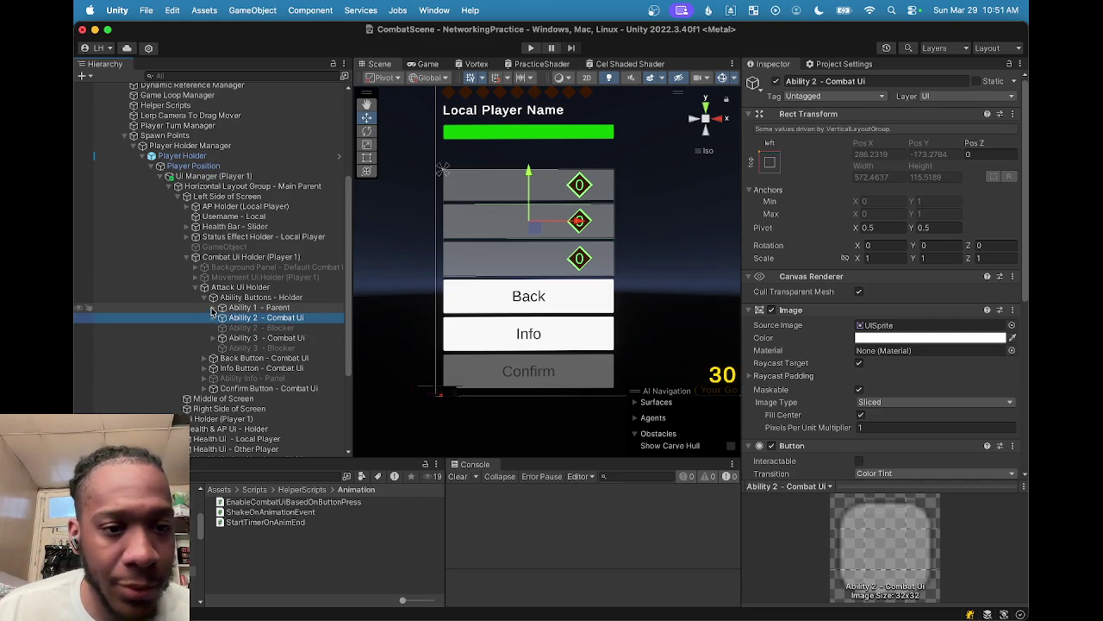
Step: Select Ability 1 - Blocker under Ability 1 - Parent and toggle its active checkbox off and back on
{"action": "left_click", "coordinate": [213, 308]}
{"action": "left_click", "coordinate": [238, 318]}
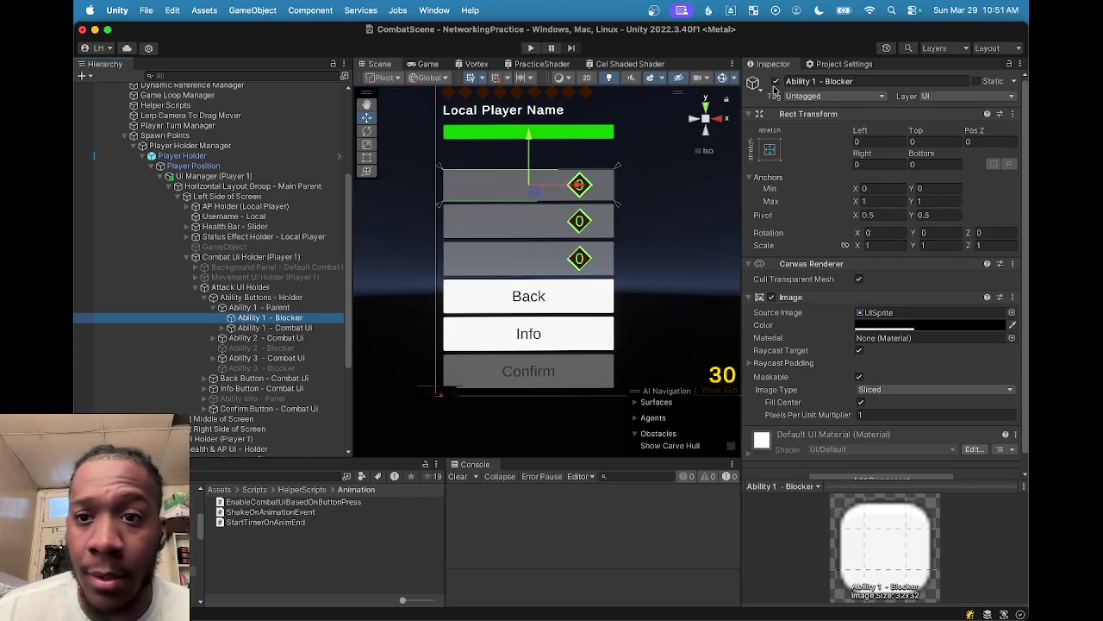
{"action": "left_click", "coordinate": [775, 81]}
{"action": "left_click", "coordinate": [775, 81]}
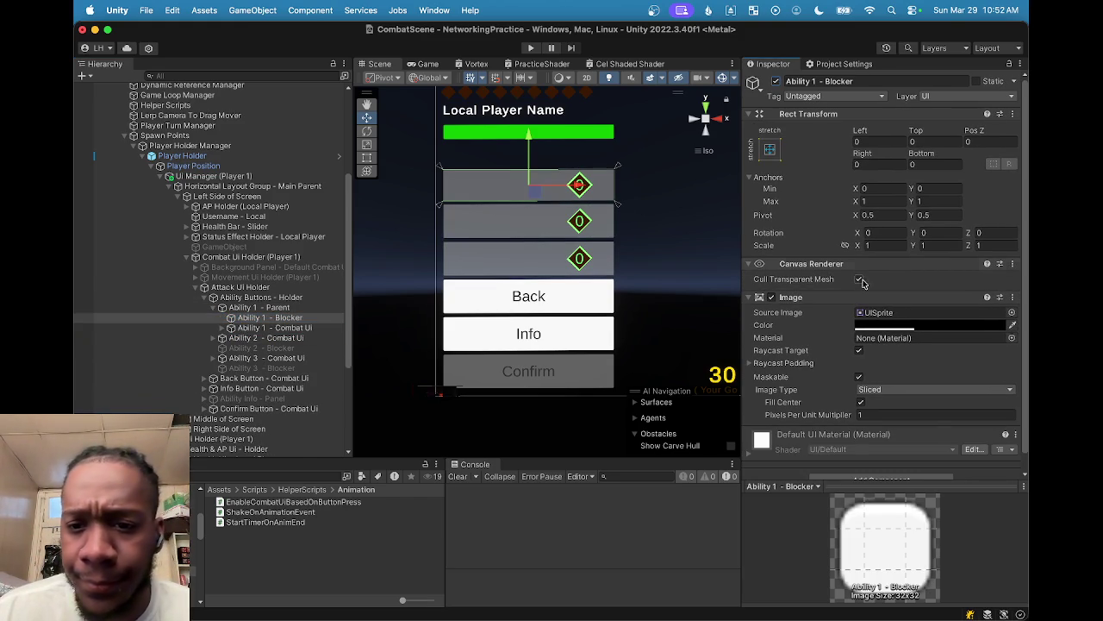
{"action": "scroll", "coordinate": [860, 280], "scroll_direction": "down", "scroll_amount": 1}
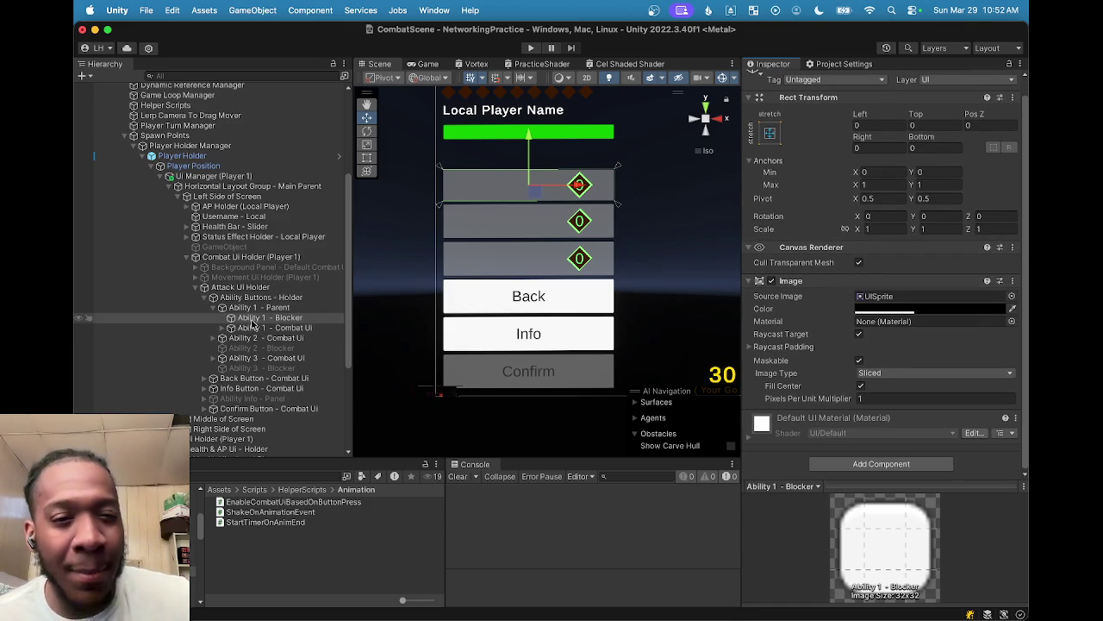
{"action": "scroll", "coordinate": [779, 157], "scroll_direction": "up", "scroll_amount": 1}
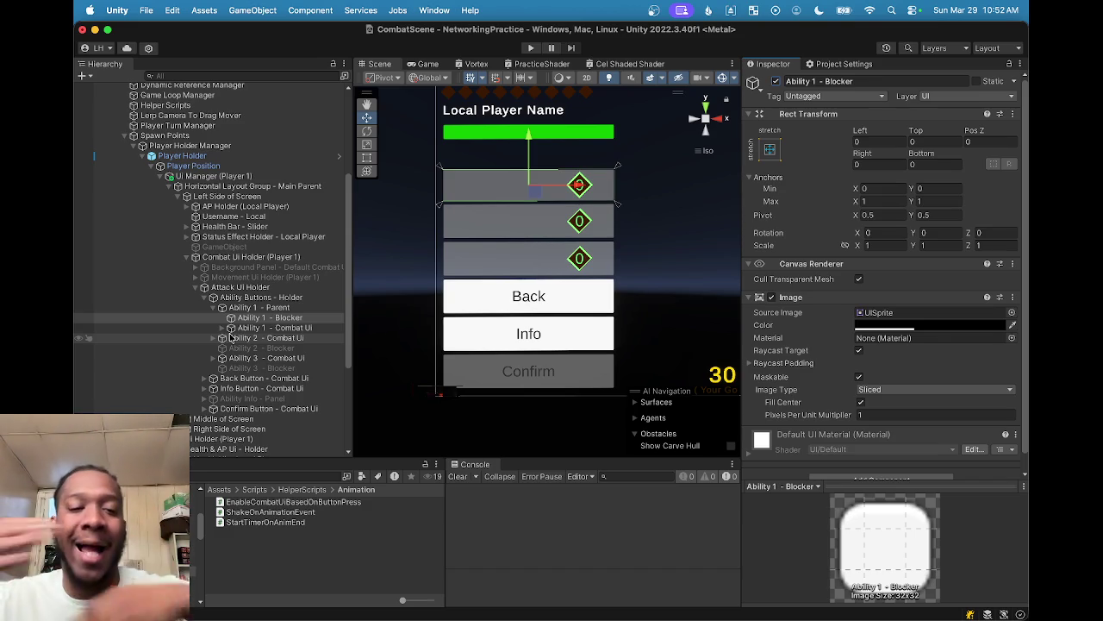
Step: Move Ability 1 - Blocker below Ability 1 - Combat Ui and deactivate it
{"action": "left_click_drag", "start_coordinate": [257, 319], "coordinate": [261, 336]}
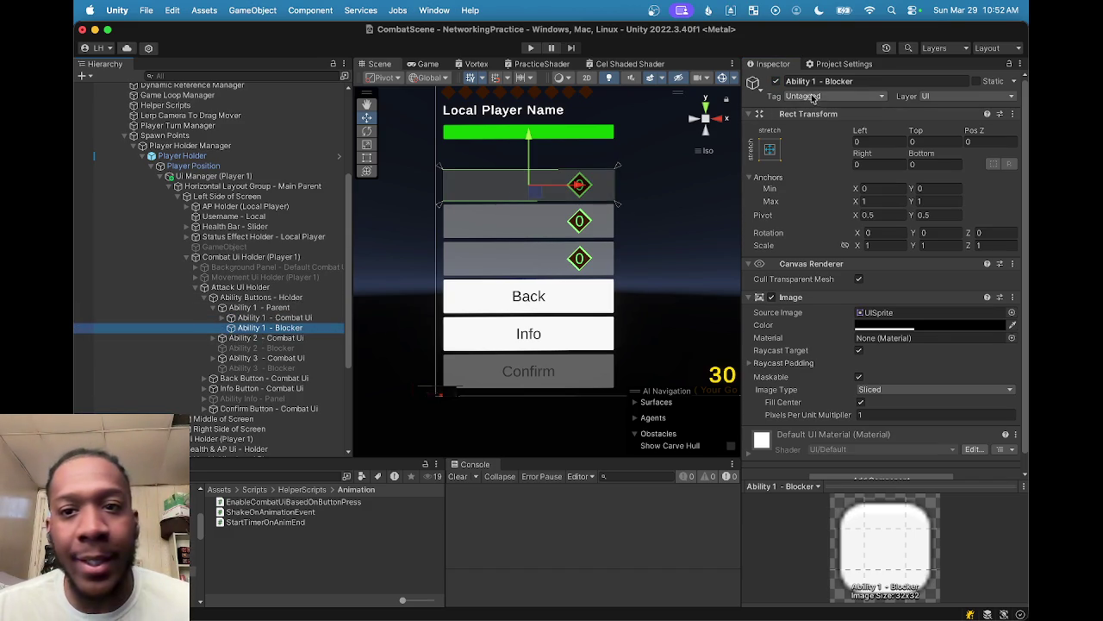
{"action": "left_click", "coordinate": [777, 81]}
{"action": "left_click", "coordinate": [778, 82]}
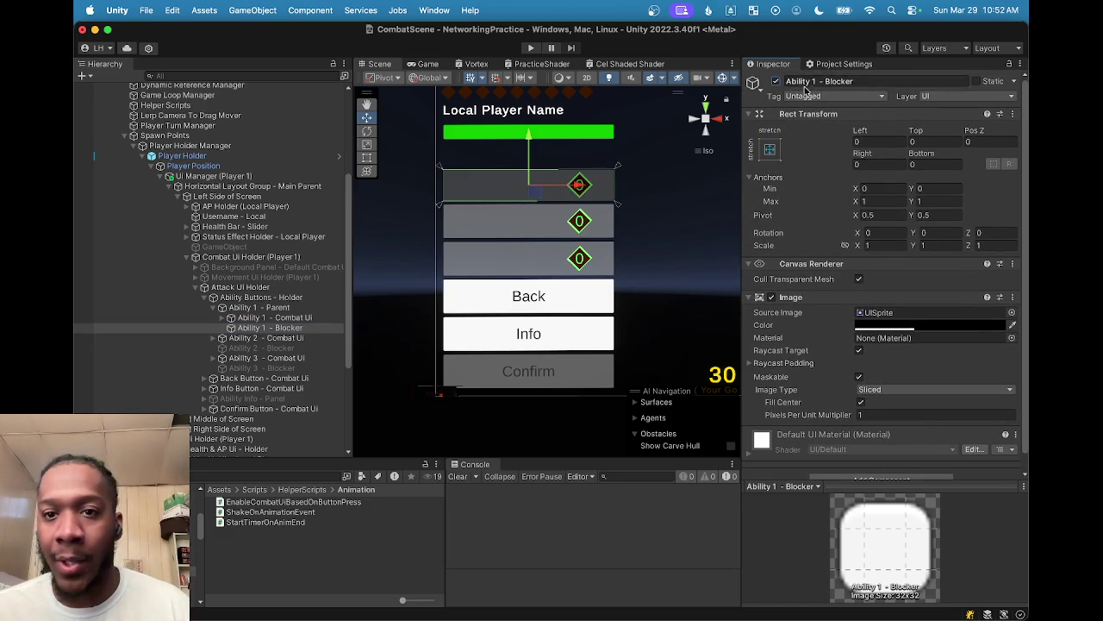
{"action": "left_click", "coordinate": [777, 82]}
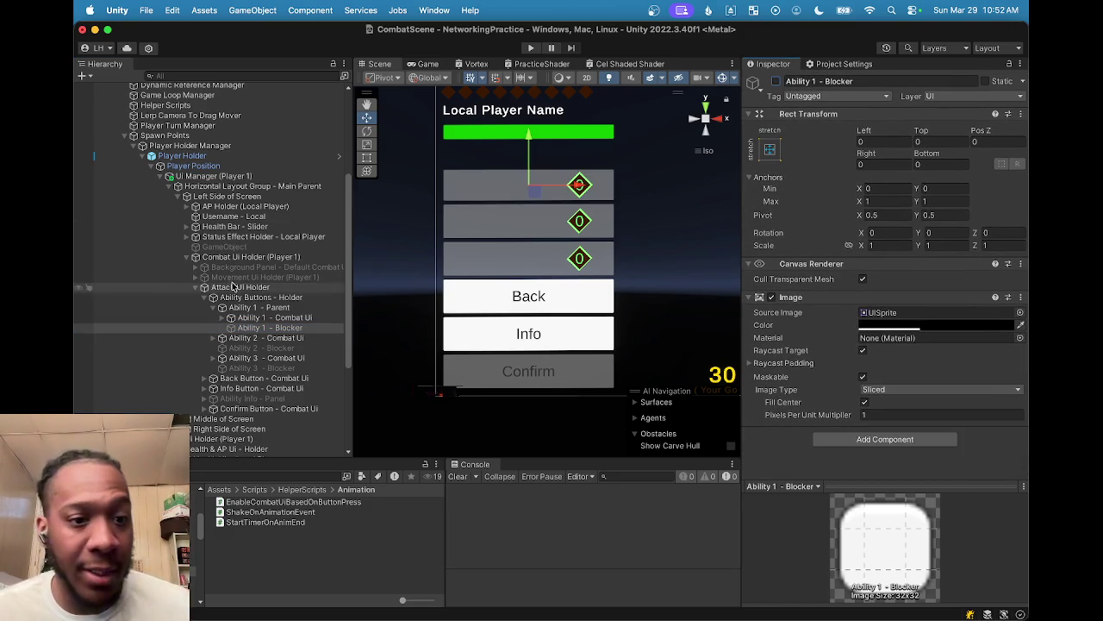
Step: Collapse Ability 1 - Parent and inspect Ability Buttons - Holder, Ability 1 - Parent and Ability 2 - Combat Ui
{"action": "left_click", "coordinate": [214, 307]}
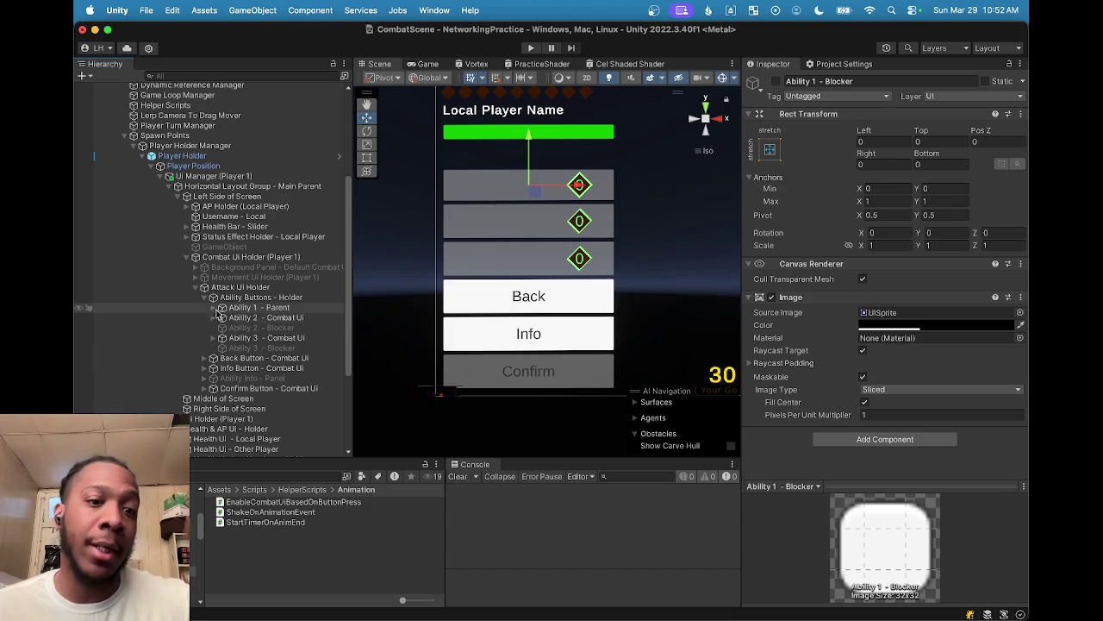
{"action": "left_click", "coordinate": [261, 298]}
{"action": "left_click", "coordinate": [262, 310]}
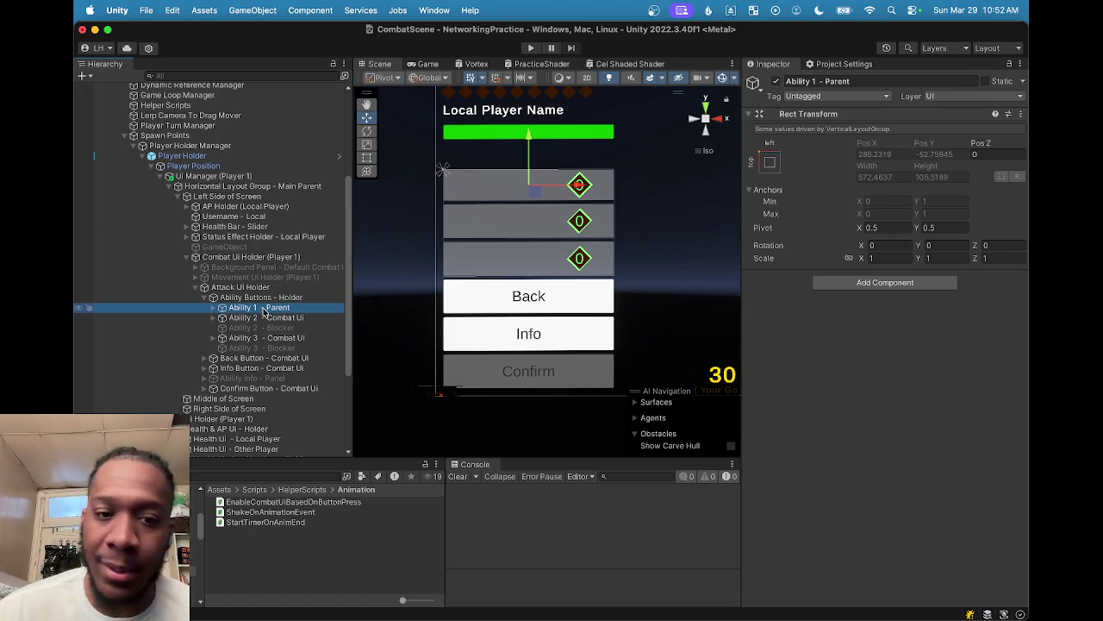
{"action": "left_click", "coordinate": [262, 317]}
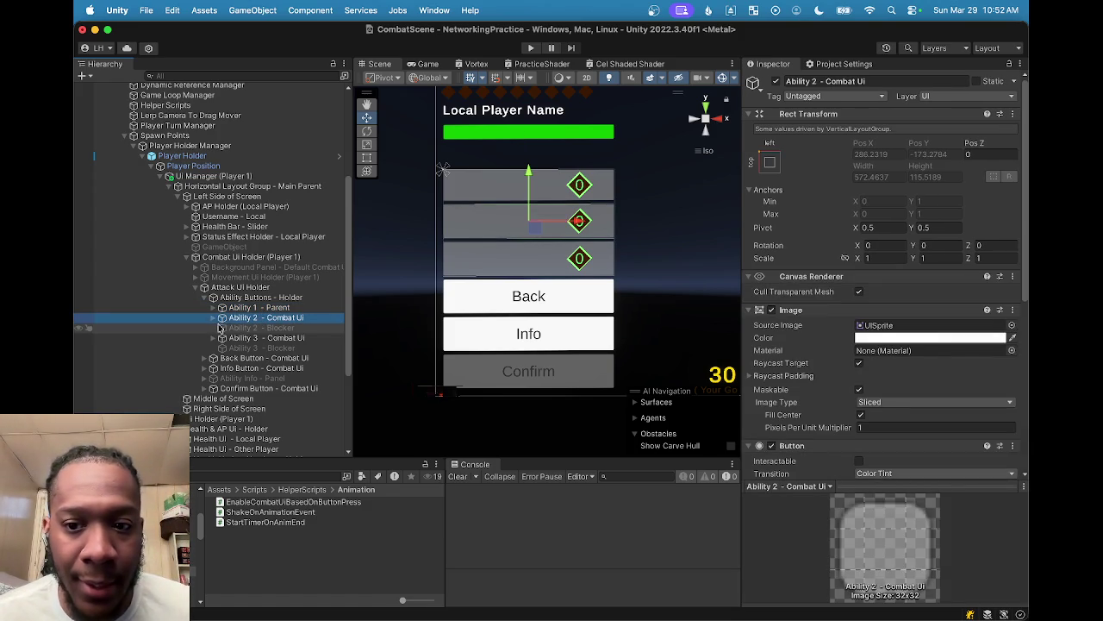
{"action": "scroll", "coordinate": [912, 367], "scroll_direction": "down", "scroll_amount": 5}
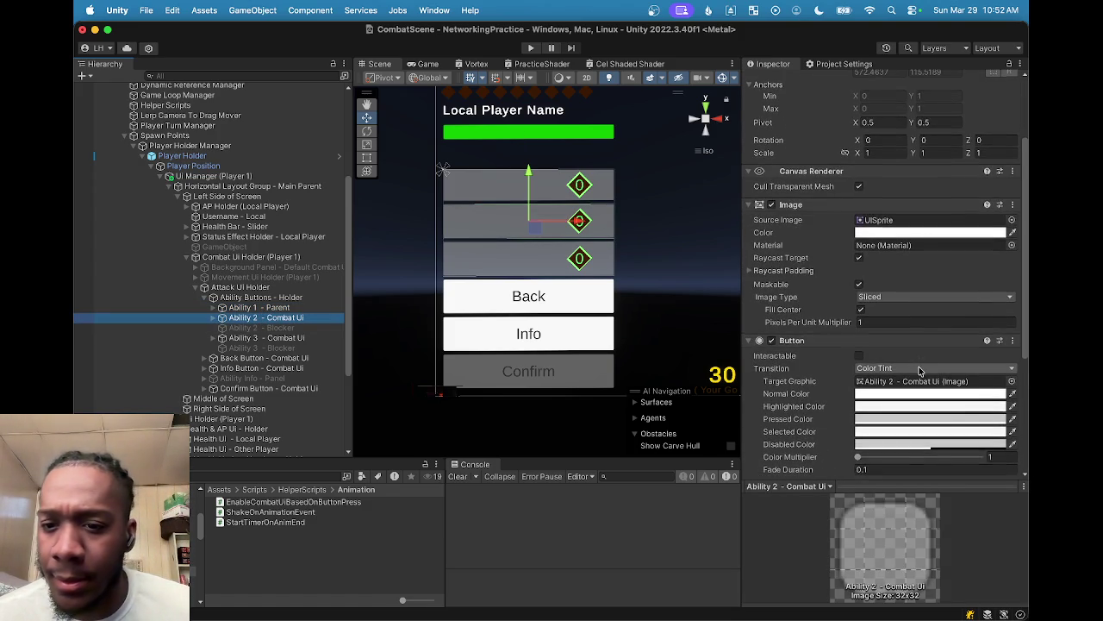
{"action": "scroll", "coordinate": [920, 375], "scroll_direction": "down", "scroll_amount": 3}
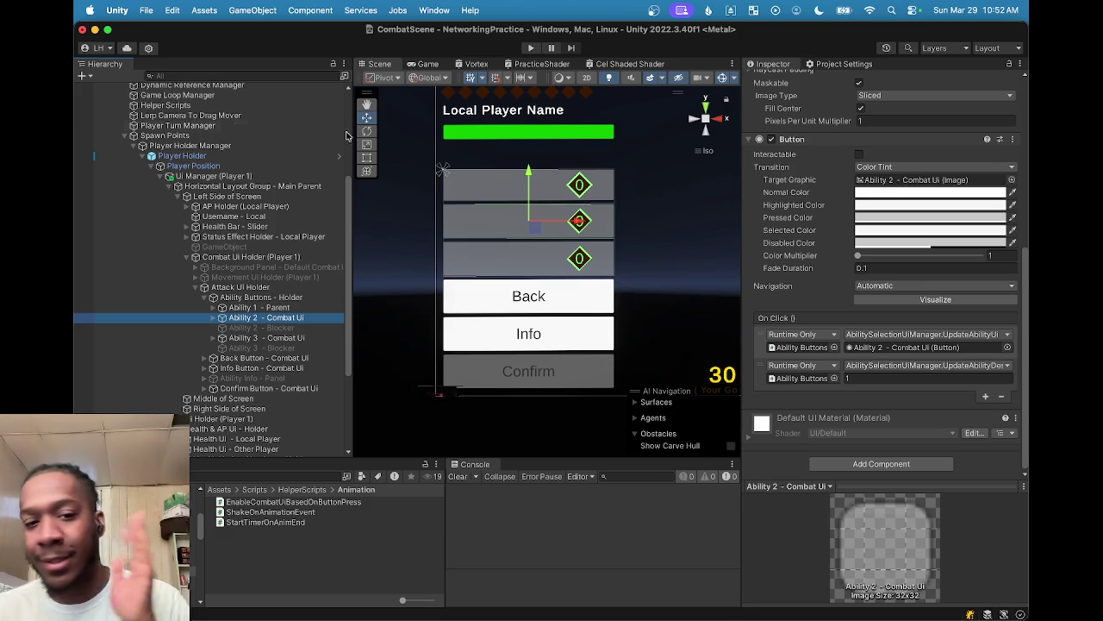
{"action": "left_click", "coordinate": [262, 297]}
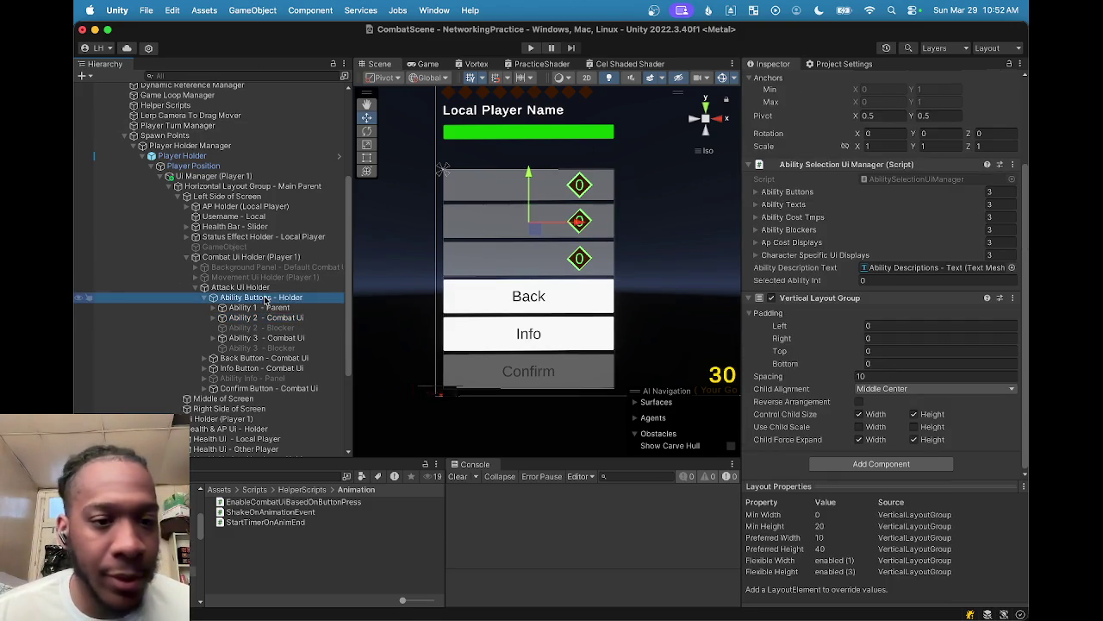
Step: Create an empty child of Ability Buttons - Holder after Ability 1 - Parent, named Ability 2 - Parent
{"action": "right_click", "coordinate": [264, 297]}
{"action": "left_click", "coordinate": [314, 281]}
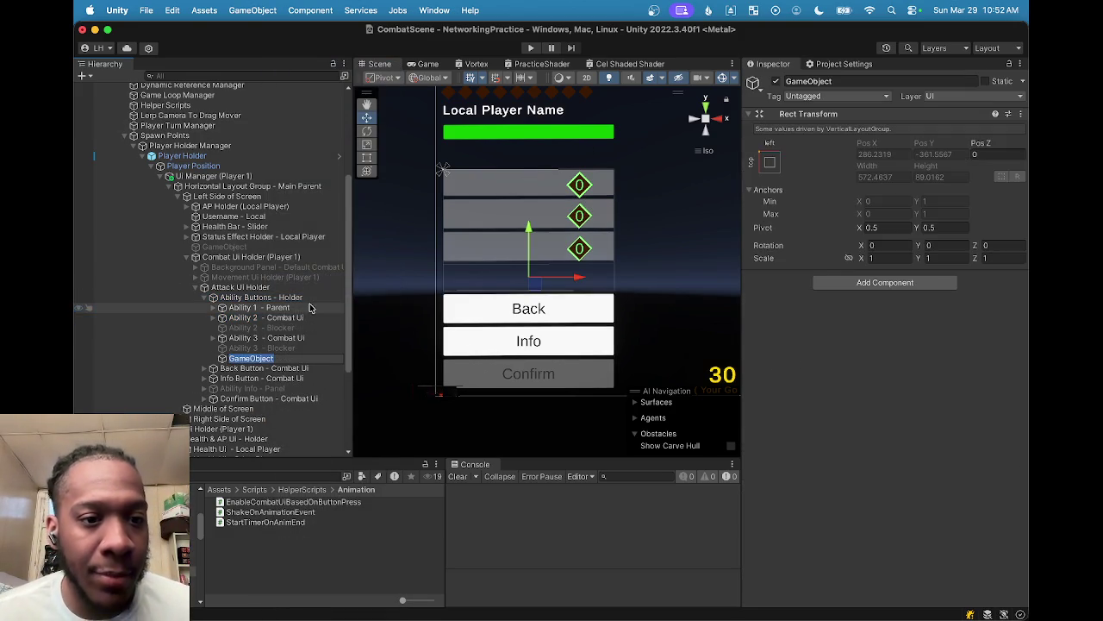
{"action": "key", "text": "Return"}
{"action": "left_click_drag", "start_coordinate": [226, 360], "coordinate": [234, 315]}
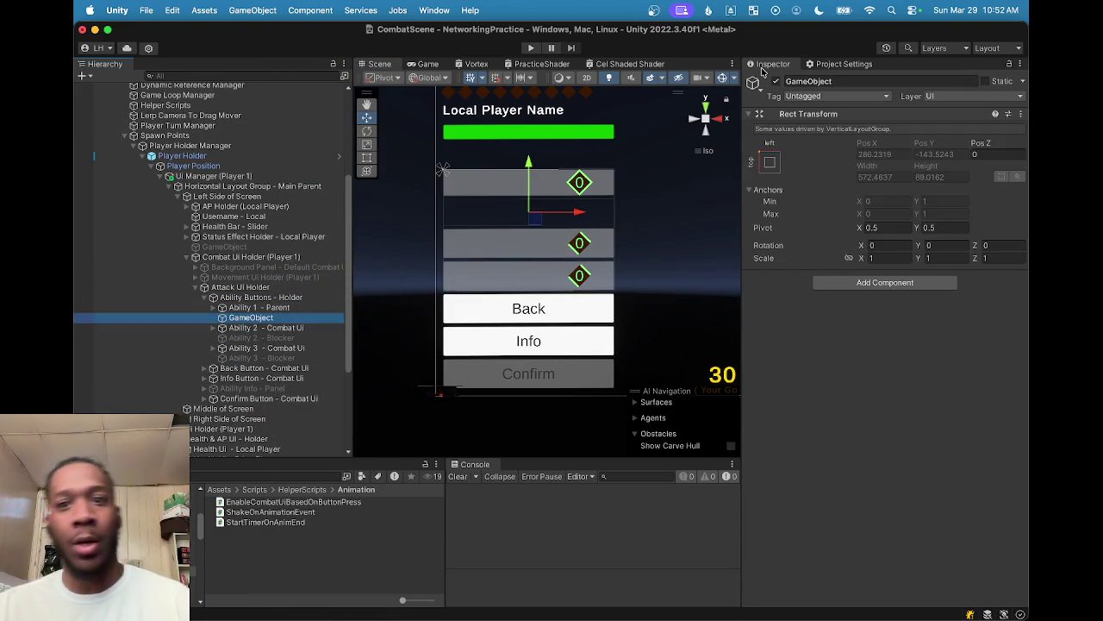
{"action": "left_click", "coordinate": [838, 81]}
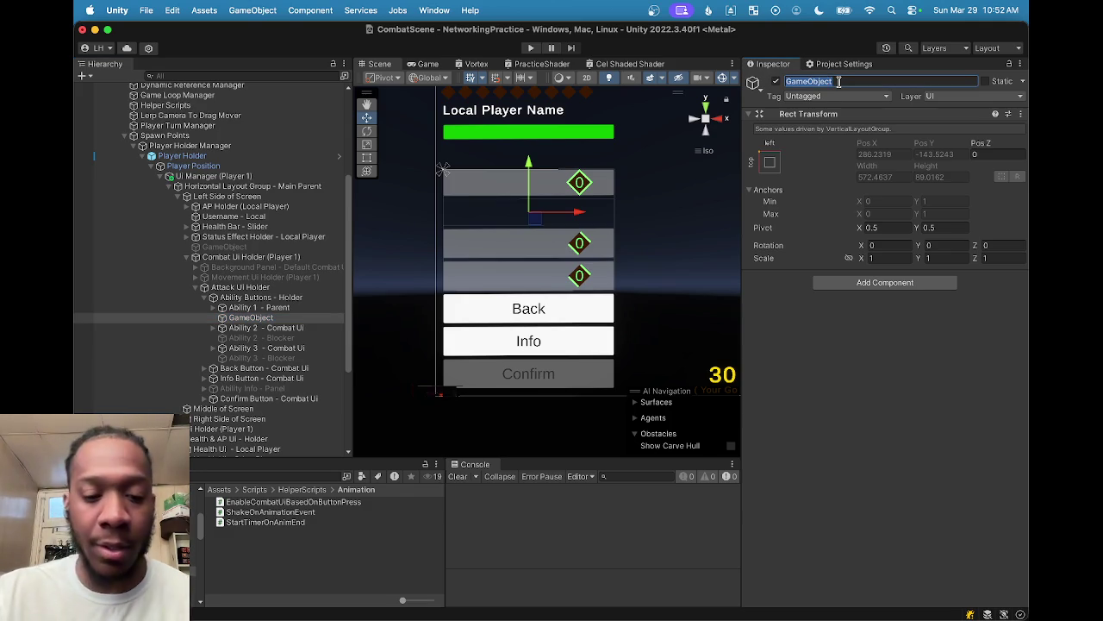
{"action": "type", "text": "Ability"}
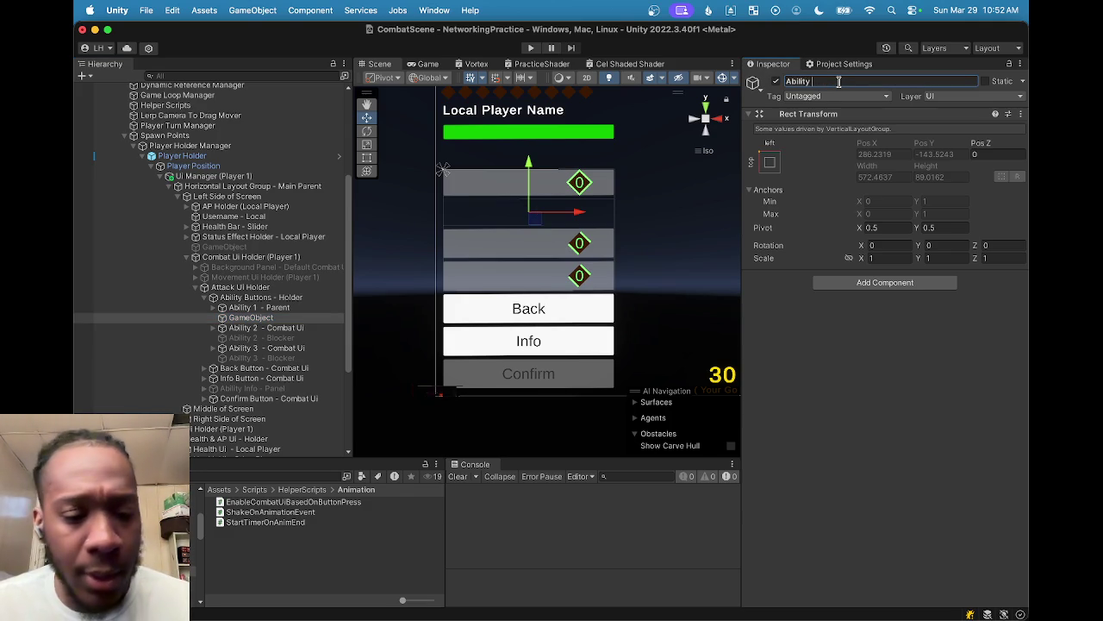
{"action": "type", "text": " 2 - PA"}
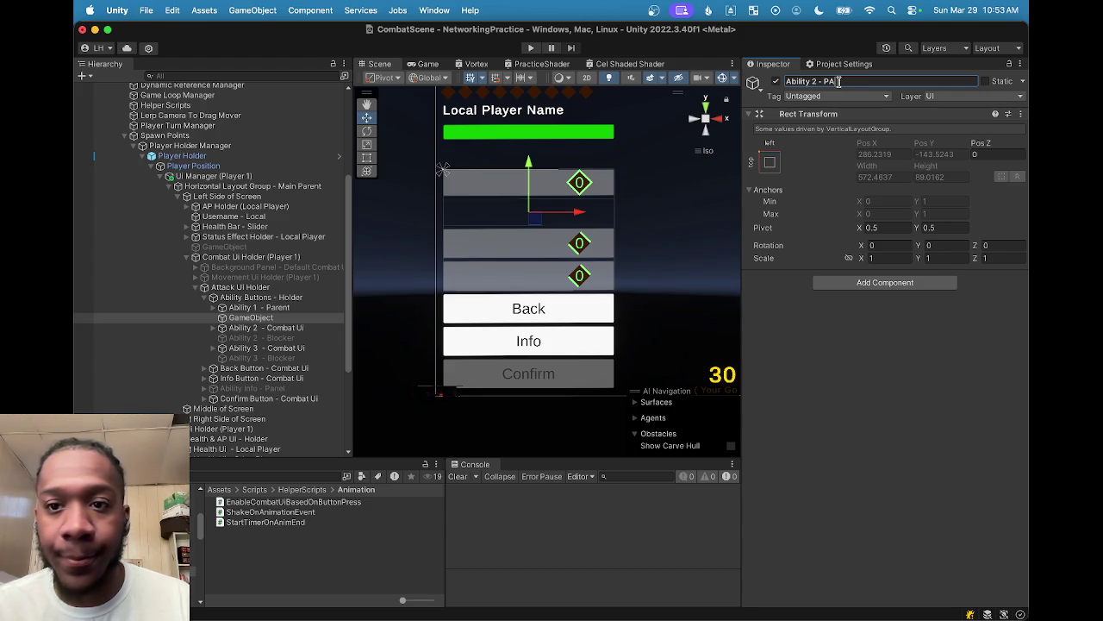
{"action": "key", "text": "Return"}
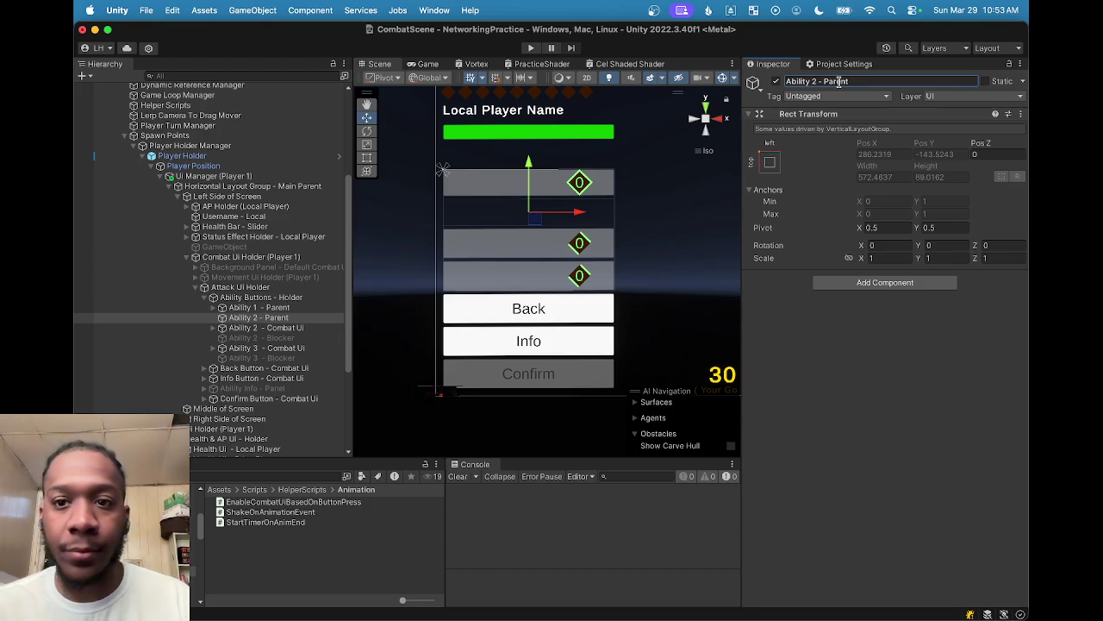
Step: Rearrange the Hierarchy to place Ability 2 - Combat Ui under Ability 2 - Parent
{"action": "left_click", "coordinate": [214, 328]}
{"action": "left_click", "coordinate": [206, 308]}
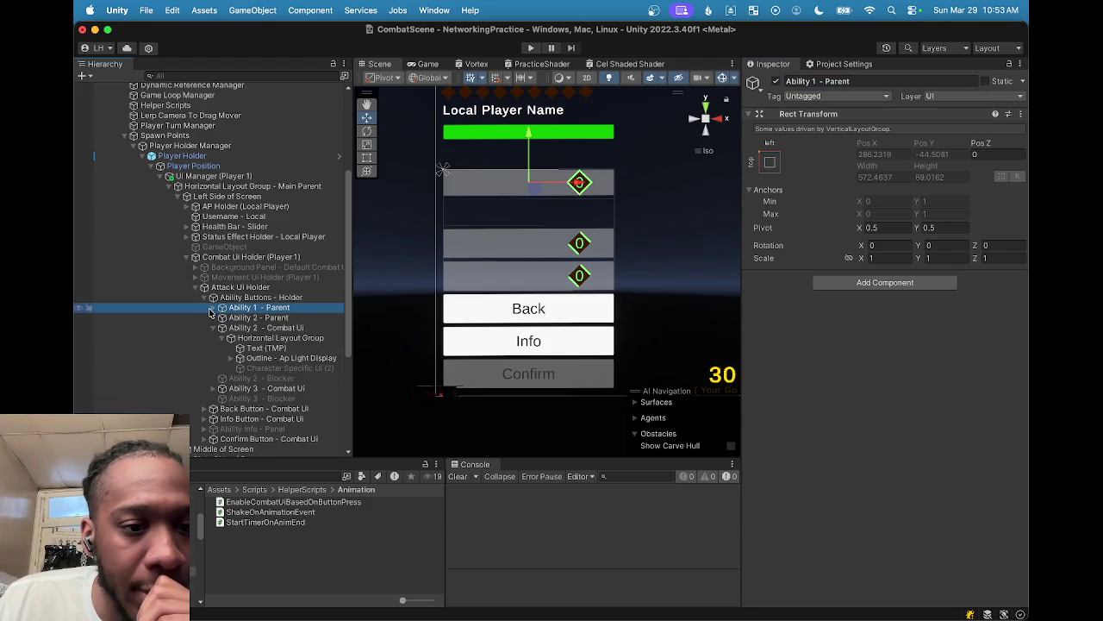
{"action": "left_click", "coordinate": [212, 309]}
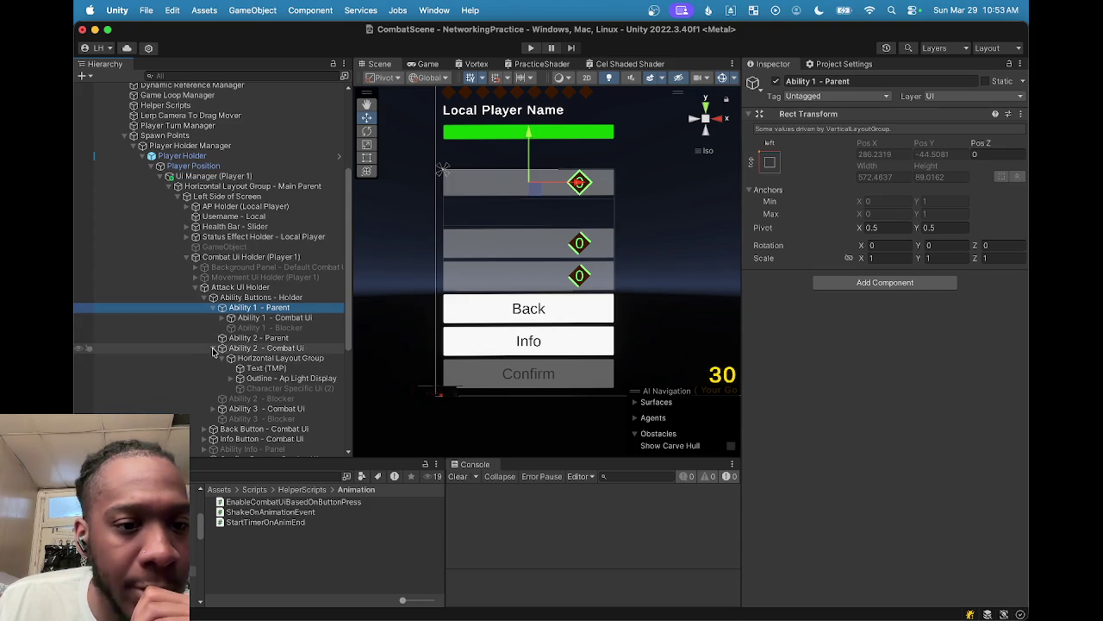
{"action": "left_click", "coordinate": [213, 348]}
{"action": "left_click", "coordinate": [234, 349]}
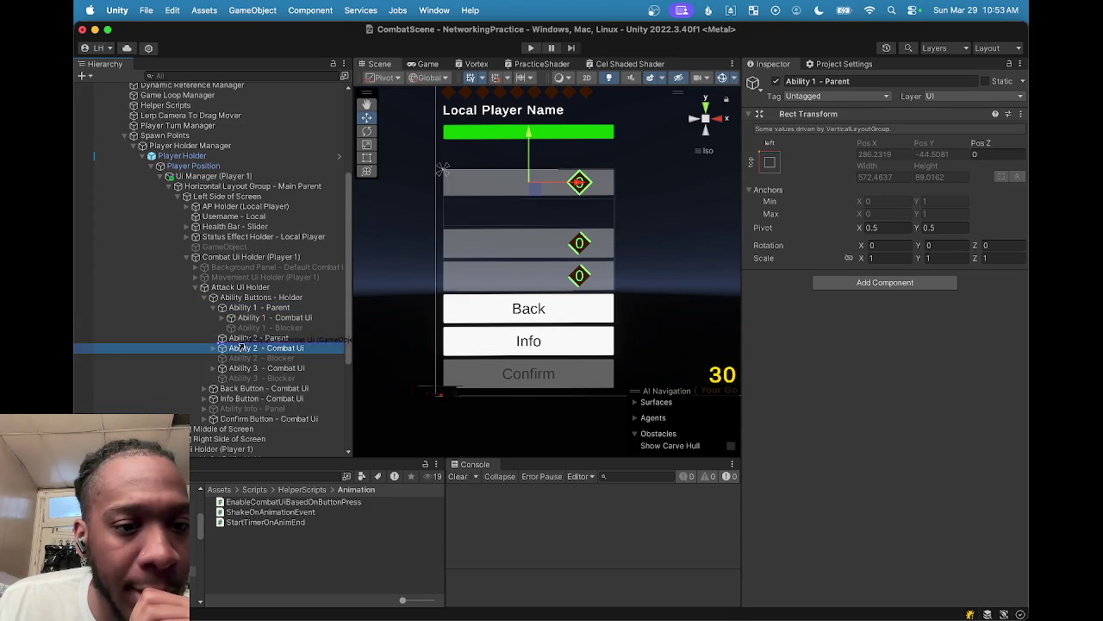
{"action": "left_click", "coordinate": [249, 308]}
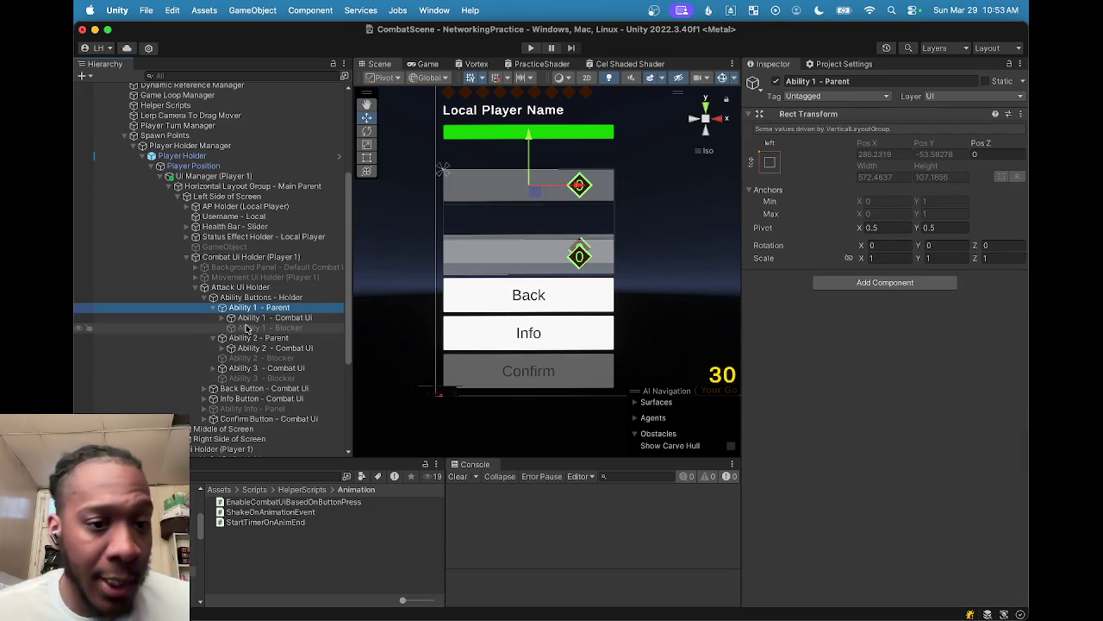
{"action": "left_click", "coordinate": [250, 339]}
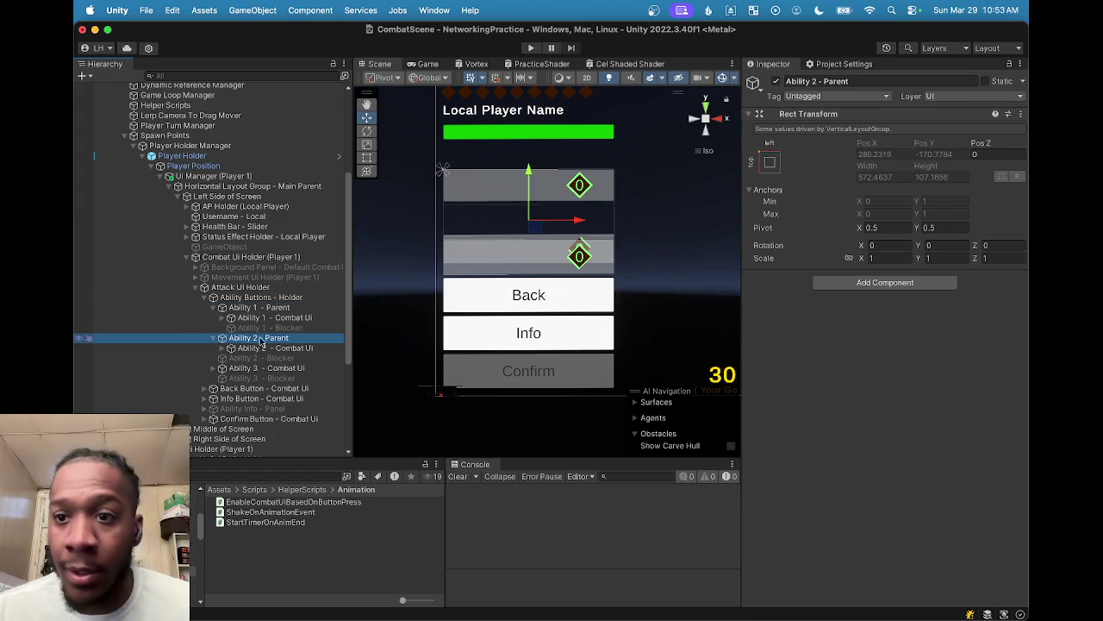
Step: Check both combat buttons' UpdateAbilityUi indexes (0 and 1); move Ability 2 - Blocker into Ability 2 - Parent
{"action": "left_click", "coordinate": [269, 317]}
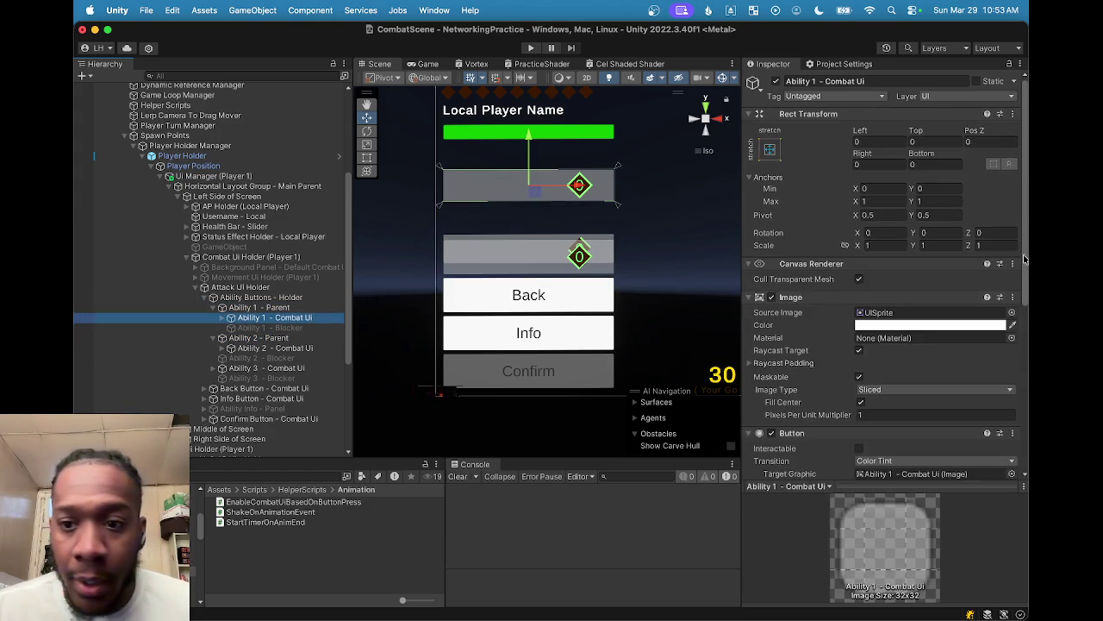
{"action": "scroll", "coordinate": [931, 327], "scroll_direction": "down", "scroll_amount": 10}
{"action": "scroll", "coordinate": [928, 331], "scroll_direction": "down", "scroll_amount": 3}
{"action": "scroll", "coordinate": [922, 331], "scroll_direction": "up", "scroll_amount": 6}
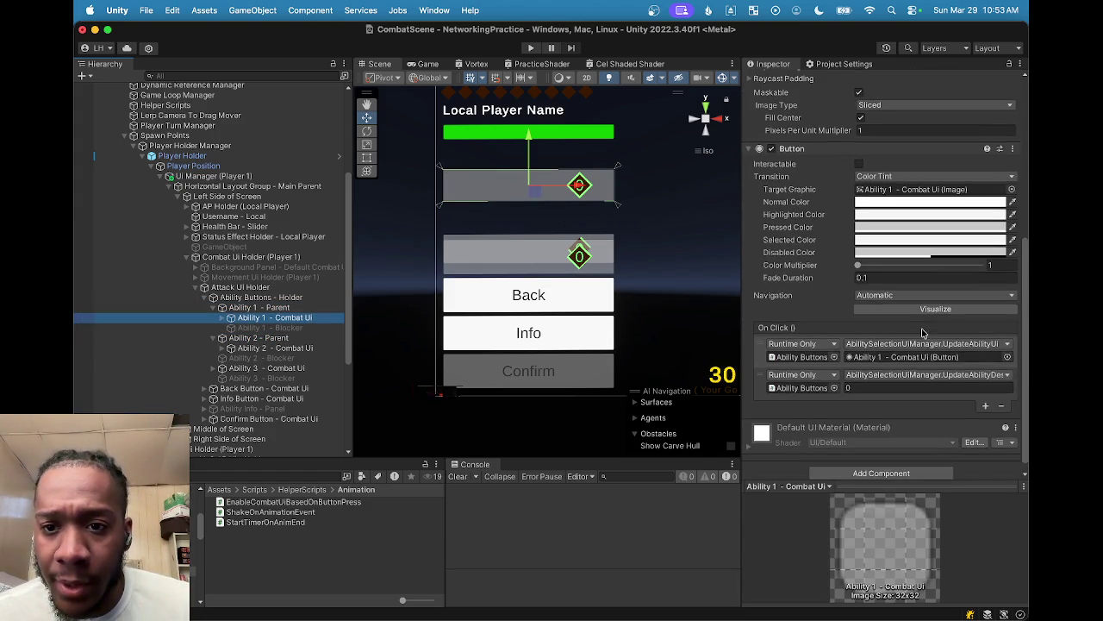
{"action": "scroll", "coordinate": [904, 329], "scroll_direction": "up", "scroll_amount": 3}
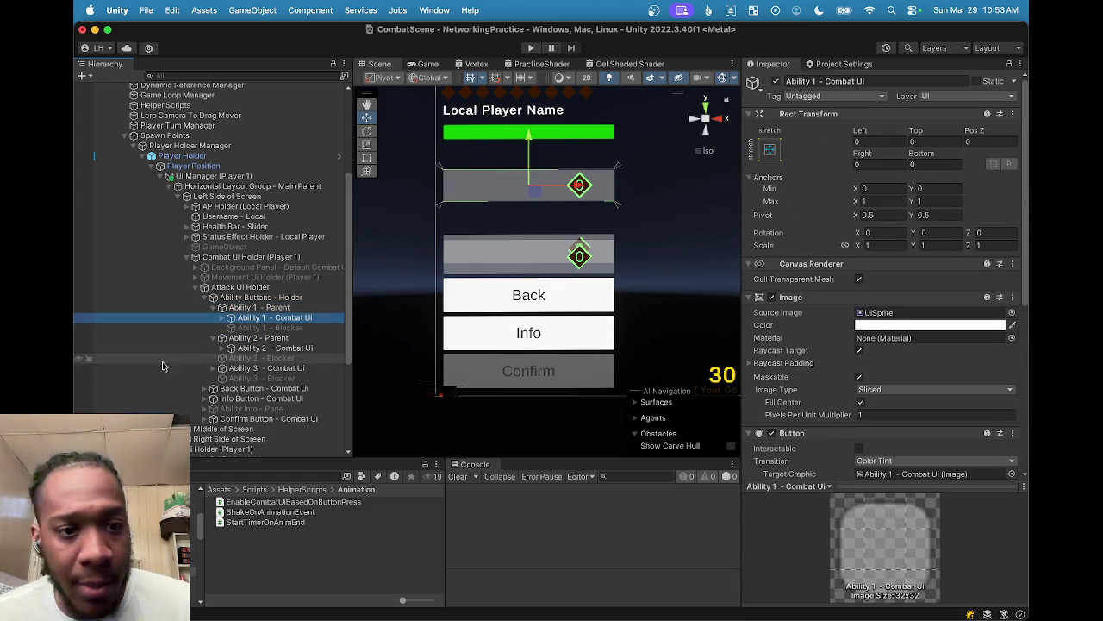
{"action": "left_click", "coordinate": [253, 347]}
{"action": "scroll", "coordinate": [756, 218], "scroll_direction": "down", "scroll_amount": 8}
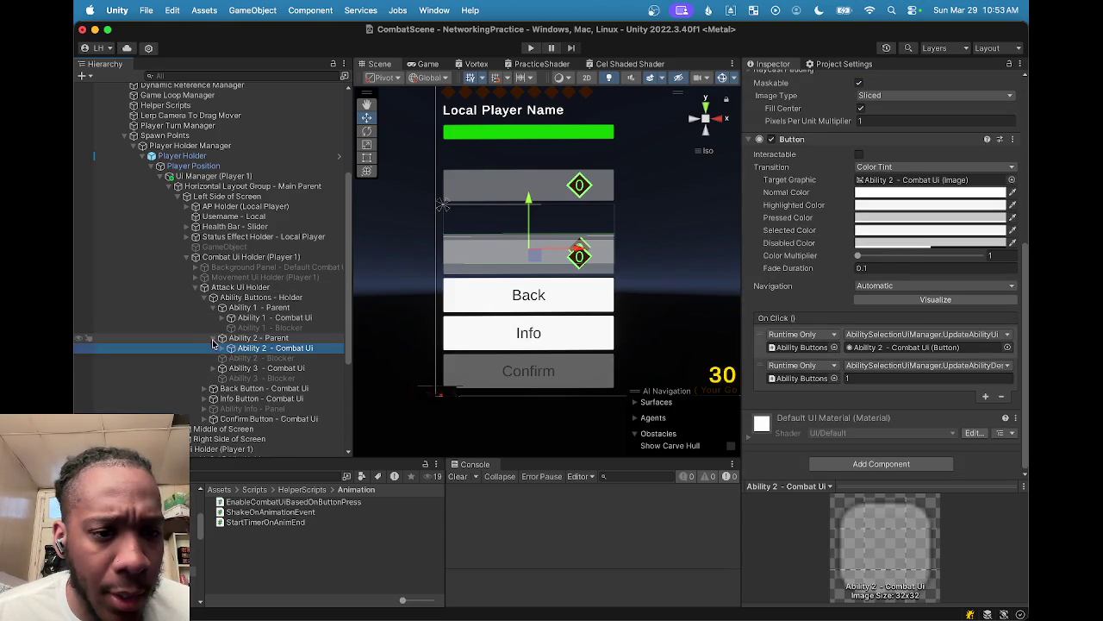
{"action": "left_click_drag", "start_coordinate": [238, 358], "coordinate": [254, 347]}
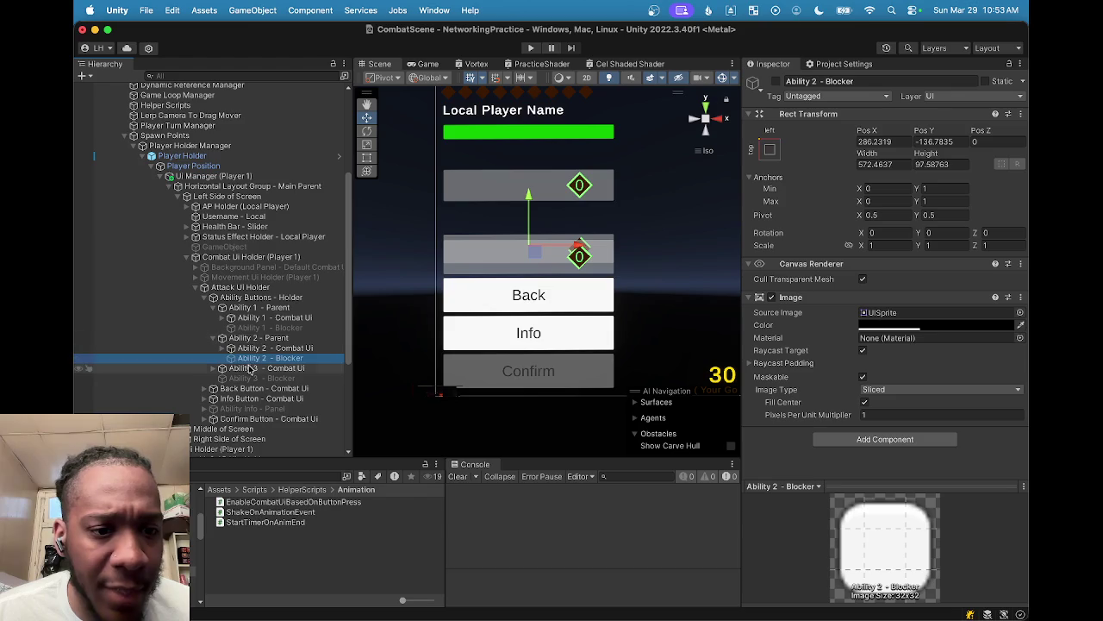
Step: Toggle Ability 2 - Blocker off and on, then anchor Ability 2 - Combat Ui to stretch/stretch
{"action": "left_click", "coordinate": [776, 82]}
{"action": "left_click", "coordinate": [776, 82]}
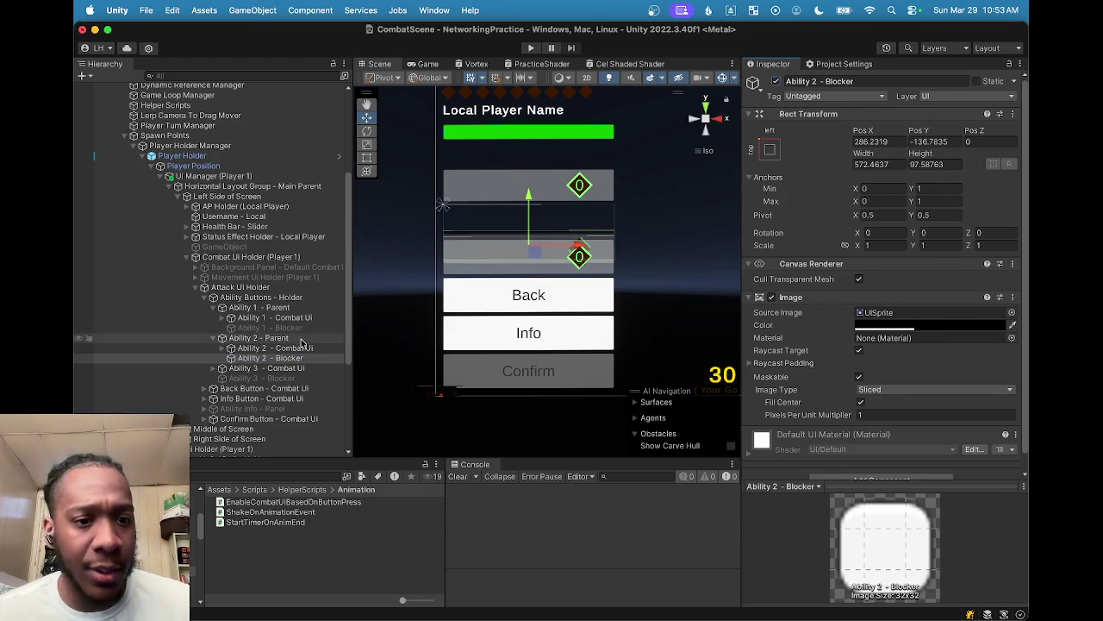
{"action": "left_click", "coordinate": [276, 318]}
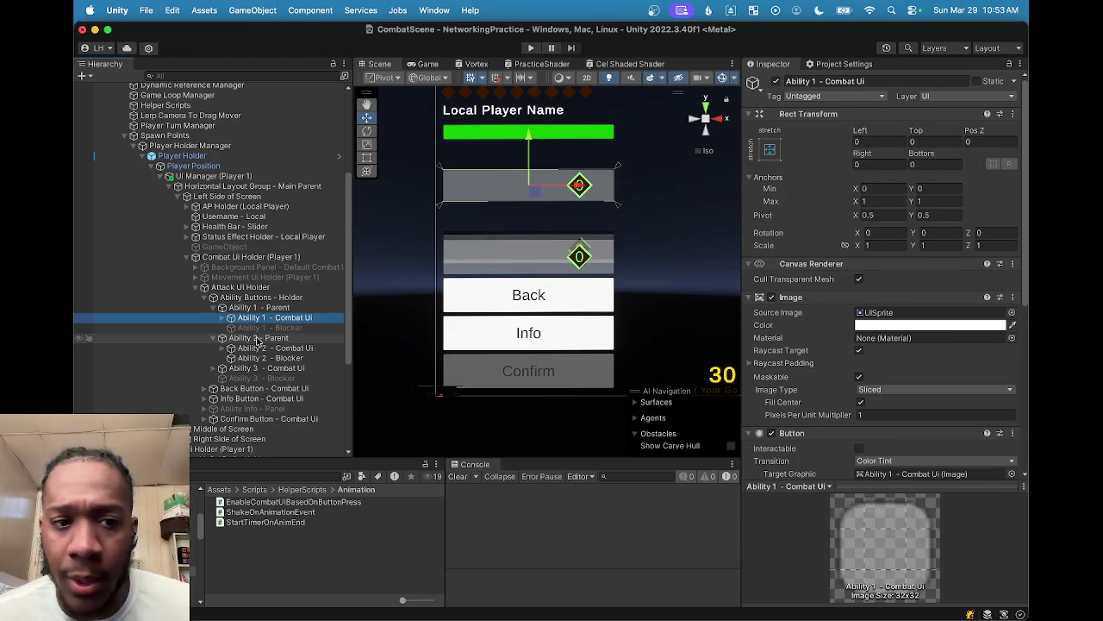
{"action": "left_click", "coordinate": [269, 349]}
{"action": "left_click", "coordinate": [770, 150]}
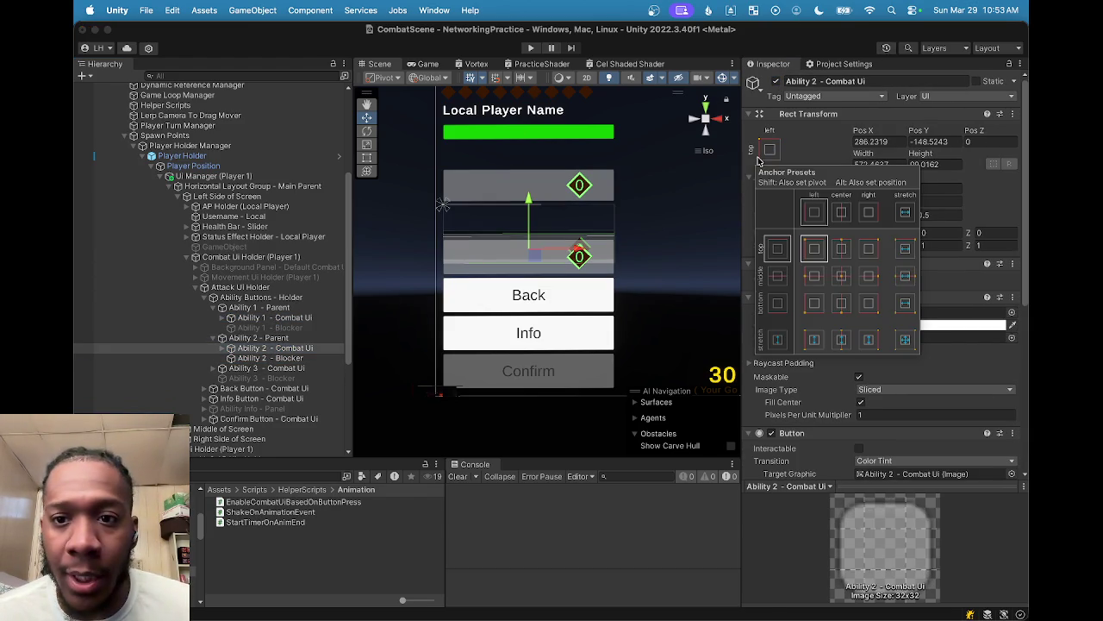
{"action": "left_click", "coordinate": [905, 338]}
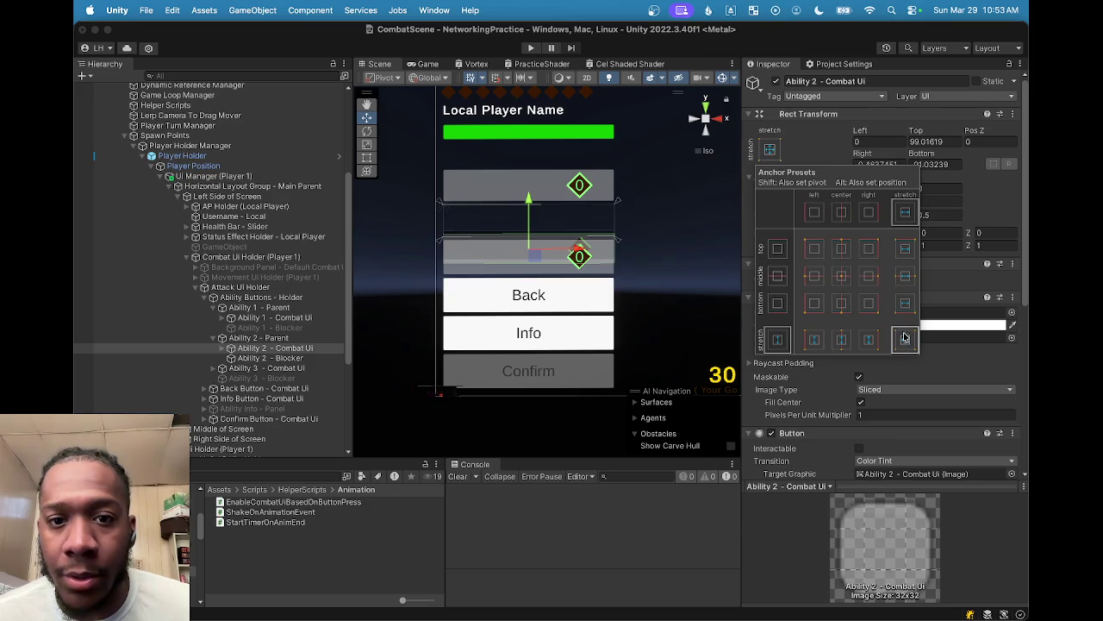
Step: Set the Ability 2 - Combat Ui button's Left, Top, Right and Bottom offsets to 0
{"action": "left_click", "coordinate": [867, 142]}
{"action": "left_click", "coordinate": [926, 142]}
{"action": "type", "text": "0"}
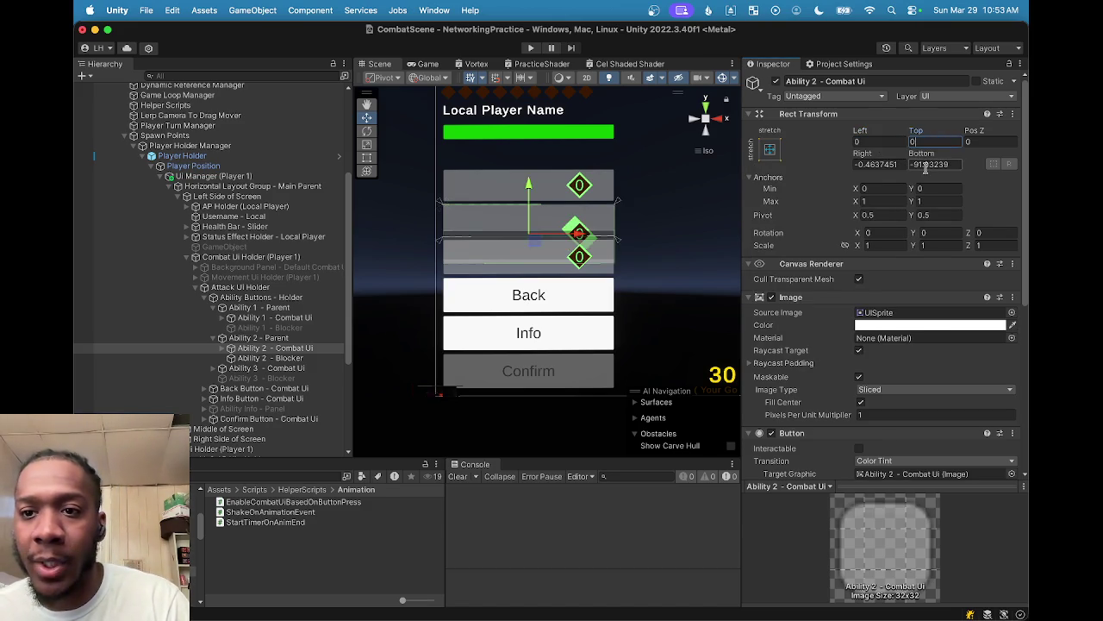
{"action": "left_click", "coordinate": [935, 164]}
{"action": "type", "text": "0"}
{"action": "left_click", "coordinate": [893, 164]}
{"action": "type", "text": "0"}
{"action": "left_click", "coordinate": [927, 141]}
{"action": "type", "text": "0"}
{"action": "left_click", "coordinate": [931, 164]}
{"action": "type", "text": "0"}
{"action": "left_click", "coordinate": [924, 139]}
{"action": "type", "text": "0"}
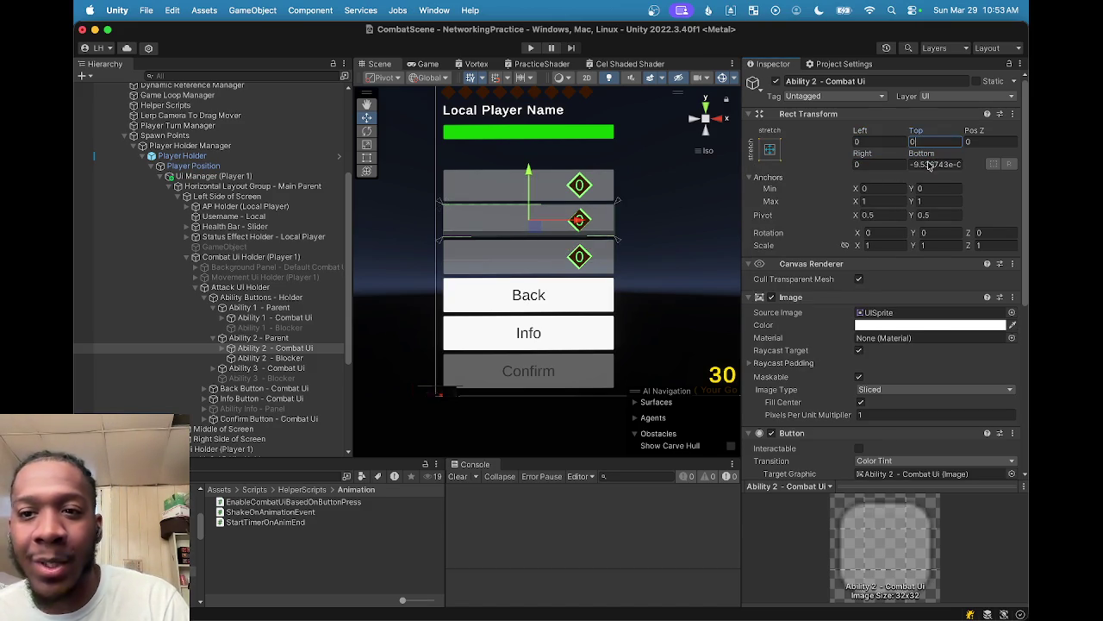
{"action": "left_click", "coordinate": [931, 164]}
{"action": "type", "text": "0"}
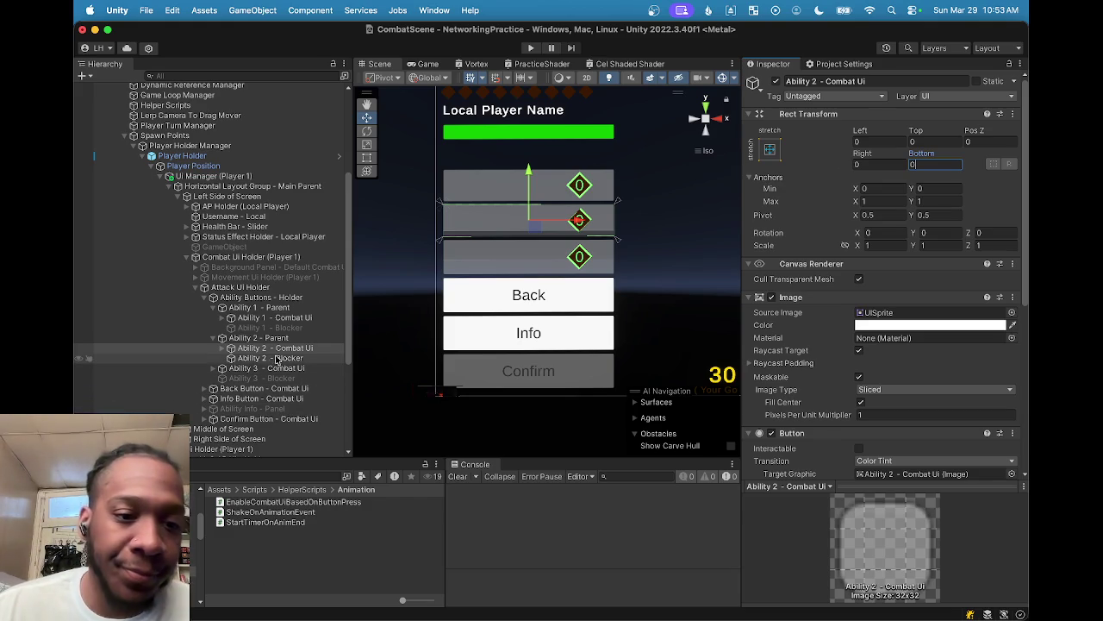
Step: Anchor Ability 2 - Blocker to stretch/stretch and zero its Top, Right and Bottom offsets
{"action": "left_click", "coordinate": [246, 357]}
{"action": "left_click", "coordinate": [239, 347]}
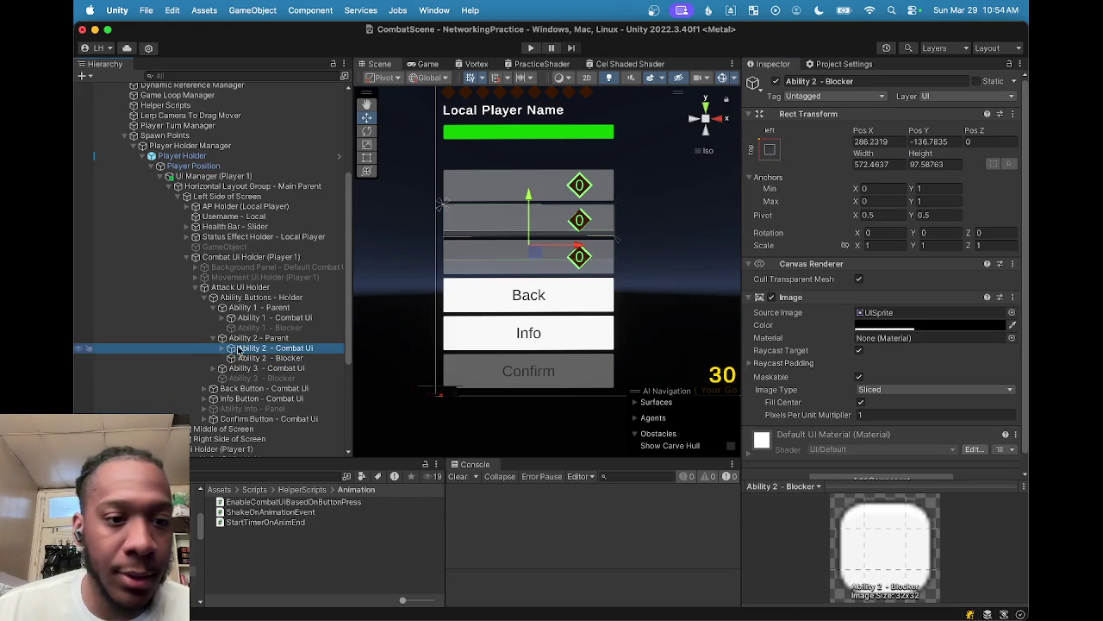
{"action": "left_click", "coordinate": [223, 349]}
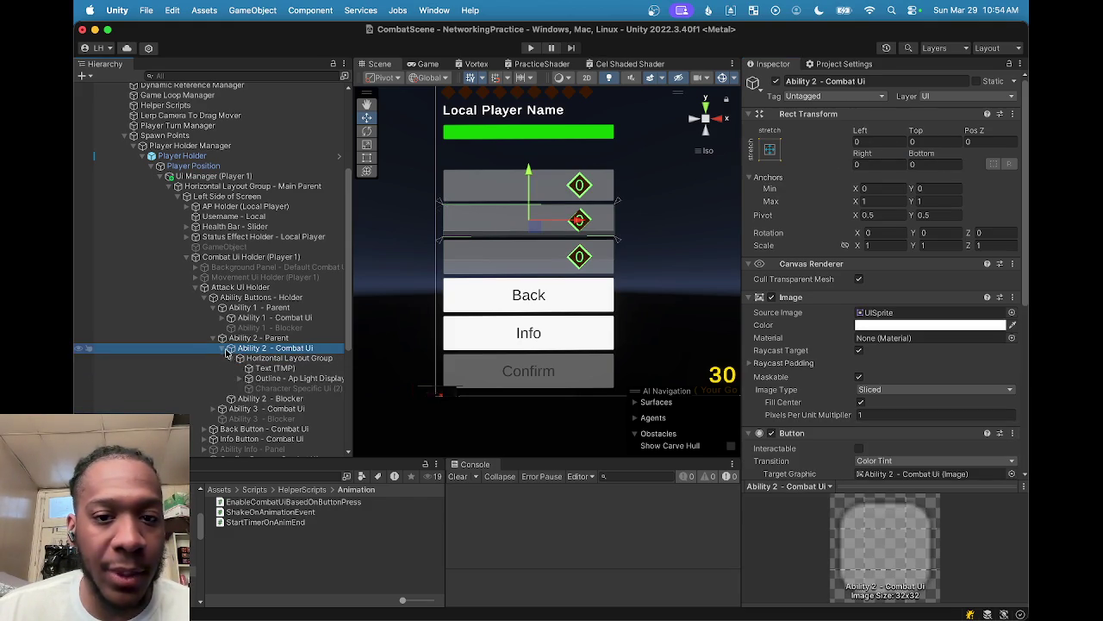
{"action": "left_click", "coordinate": [226, 349]}
{"action": "left_click", "coordinate": [274, 357]}
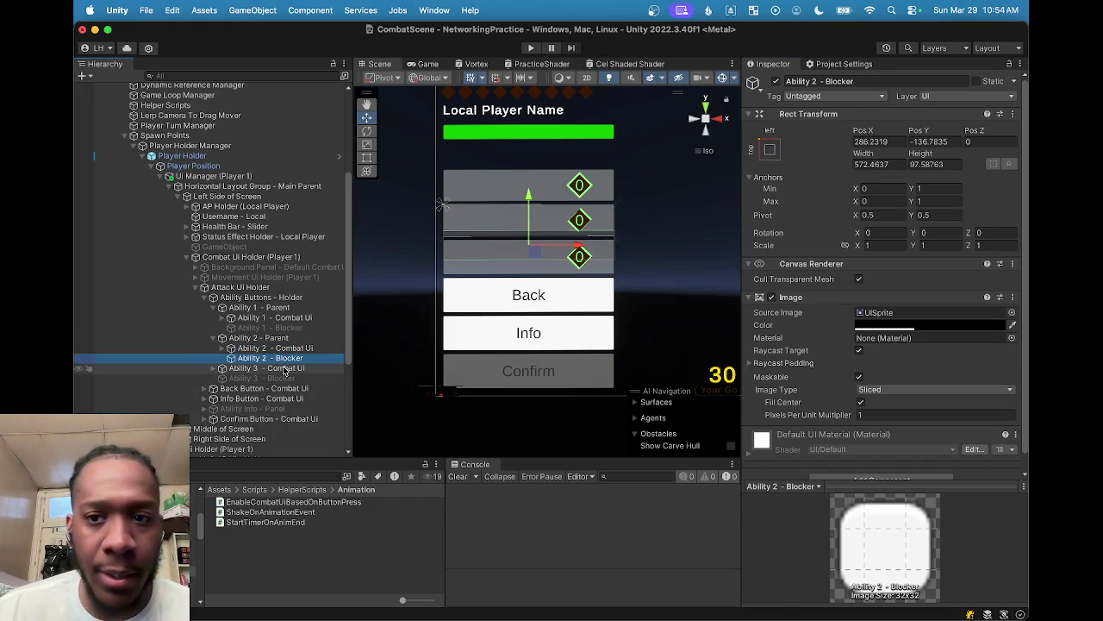
{"action": "left_click", "coordinate": [769, 149]}
{"action": "left_click", "coordinate": [905, 338]}
{"action": "left_click", "coordinate": [914, 142]}
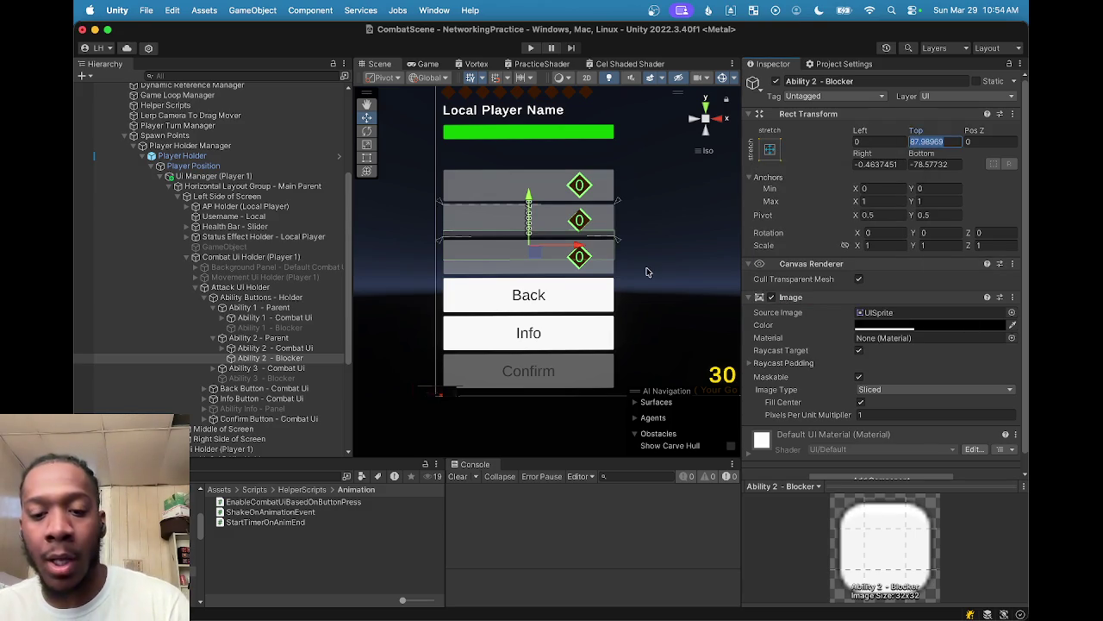
{"action": "type", "text": "0"}
{"action": "left_click", "coordinate": [875, 163]}
{"action": "type", "text": "0"}
{"action": "left_click", "coordinate": [927, 164]}
{"action": "type", "text": "0"}
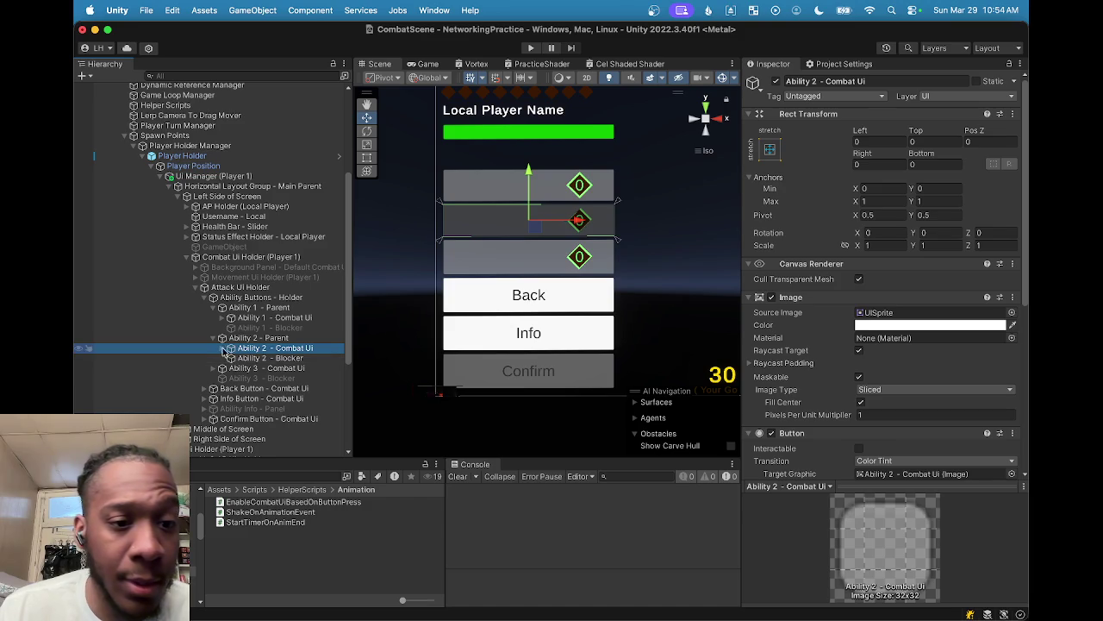
Step: Compare Ability 2 Combat Ui's Horizontal Layout Group and Text (TMP) settings with the button itself
{"action": "left_click", "coordinate": [223, 347]}
{"action": "left_click", "coordinate": [263, 358]}
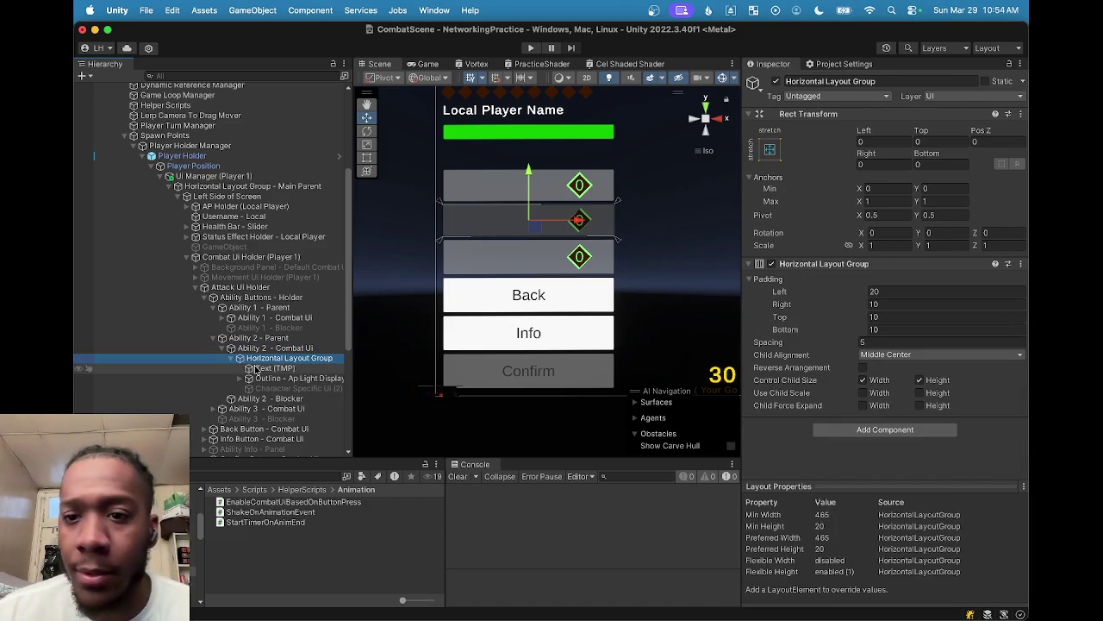
{"action": "left_click", "coordinate": [259, 368]}
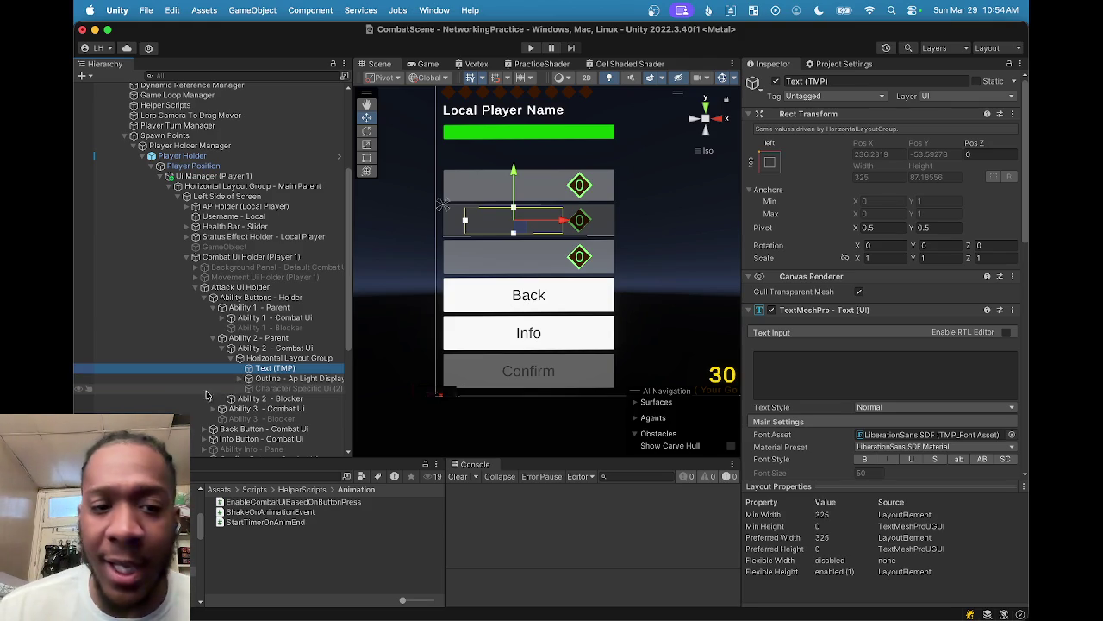
{"action": "scroll", "coordinate": [258, 379], "scroll_direction": "down", "scroll_amount": 1}
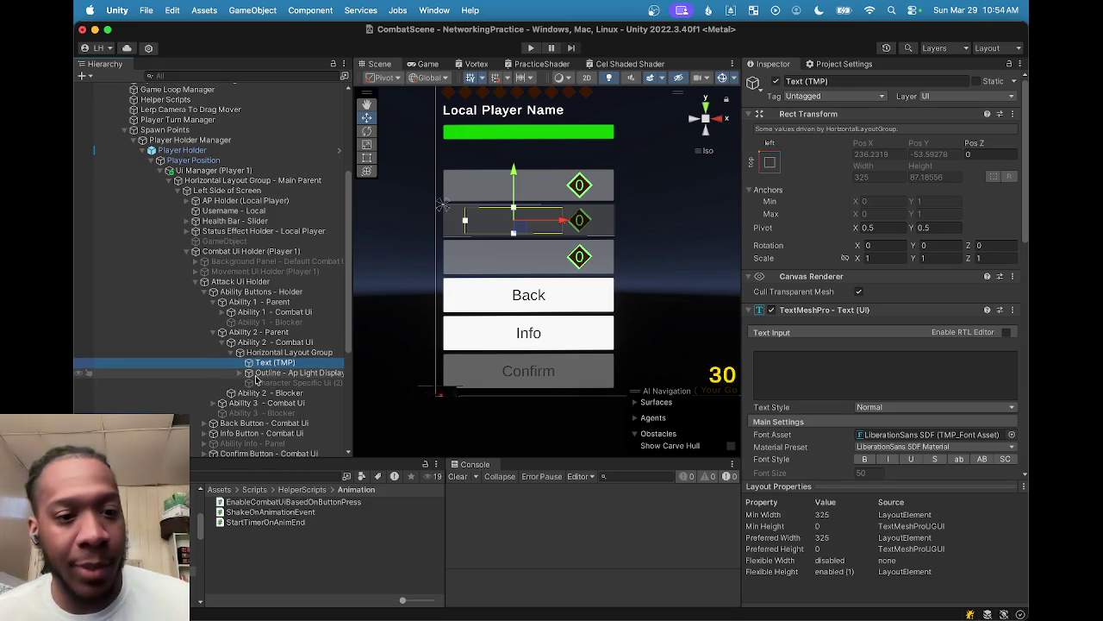
{"action": "left_click", "coordinate": [283, 351]}
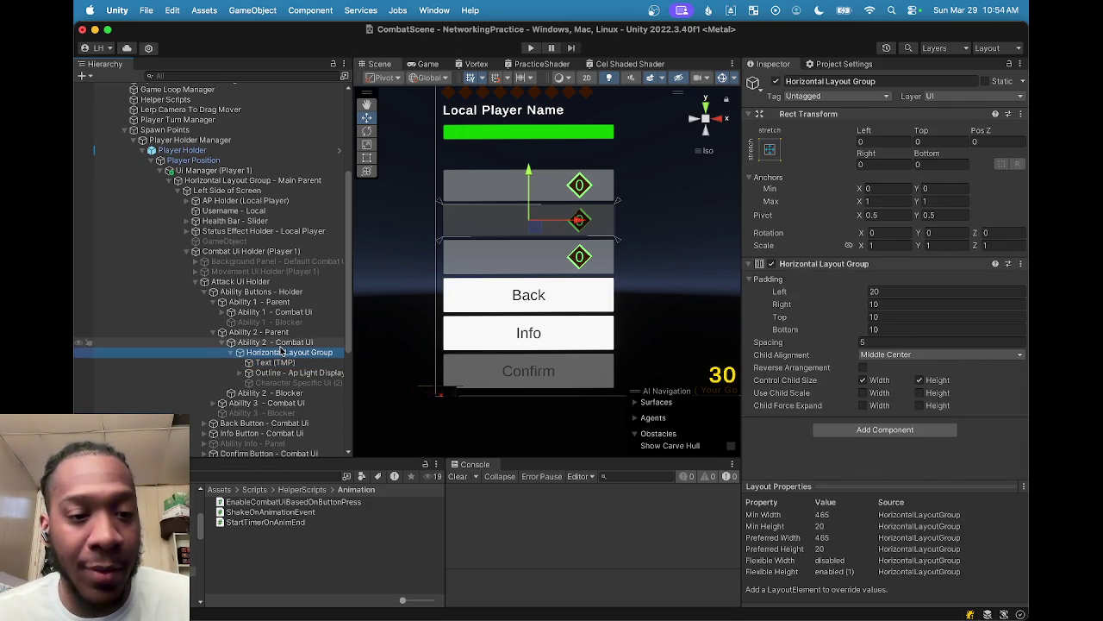
{"action": "left_click", "coordinate": [280, 342]}
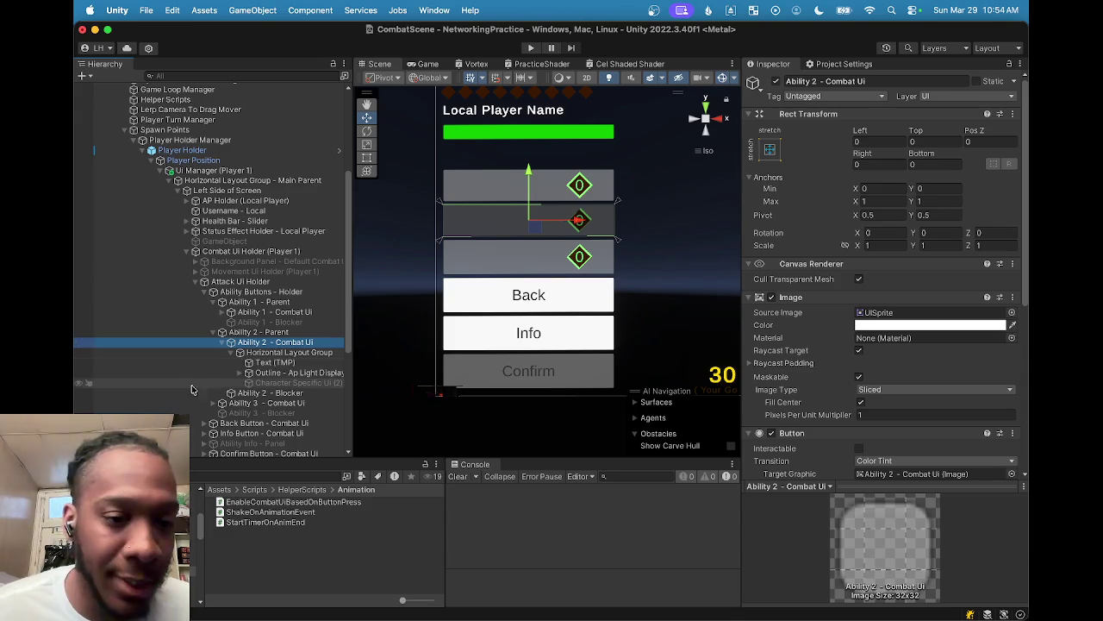
{"action": "left_click", "coordinate": [244, 354]}
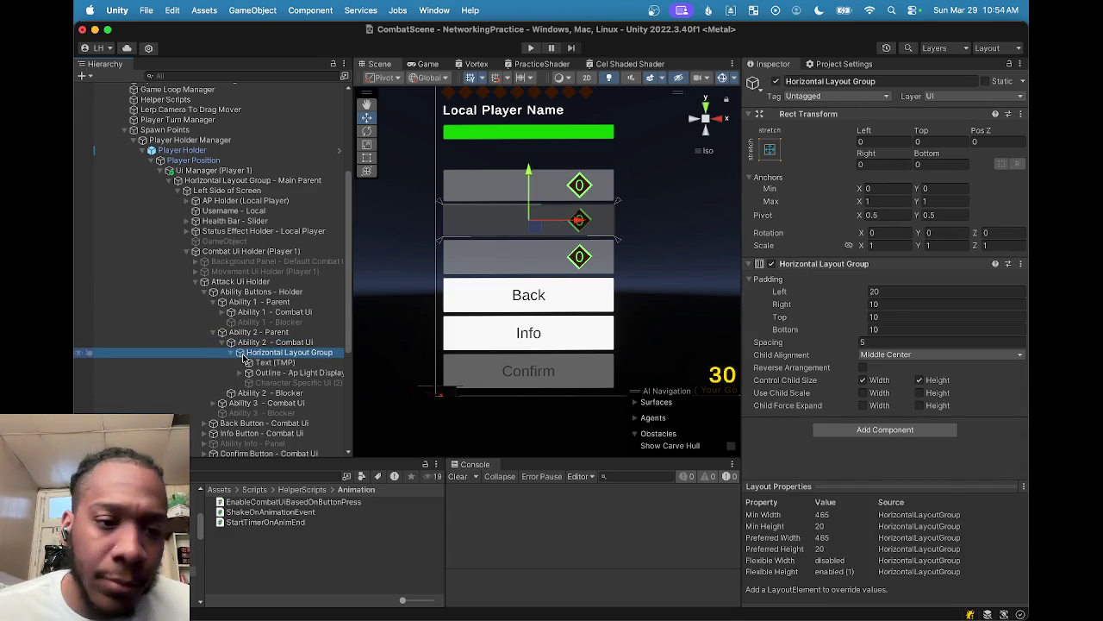
{"action": "left_click", "coordinate": [260, 362]}
{"action": "left_click", "coordinate": [268, 342]}
{"action": "left_click", "coordinate": [270, 354]}
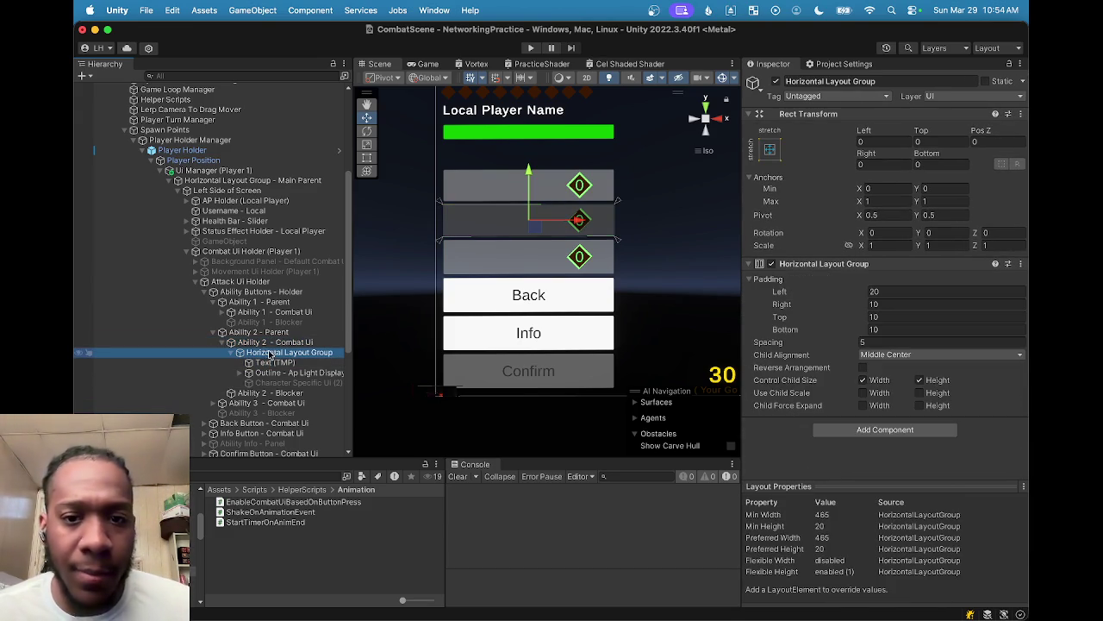
Step: Expand both ability hierarchies and view Ability 1's Outline - Ap Light Display Layout Element sizes of 105
{"action": "left_click", "coordinate": [223, 343]}
{"action": "left_click", "coordinate": [223, 343]}
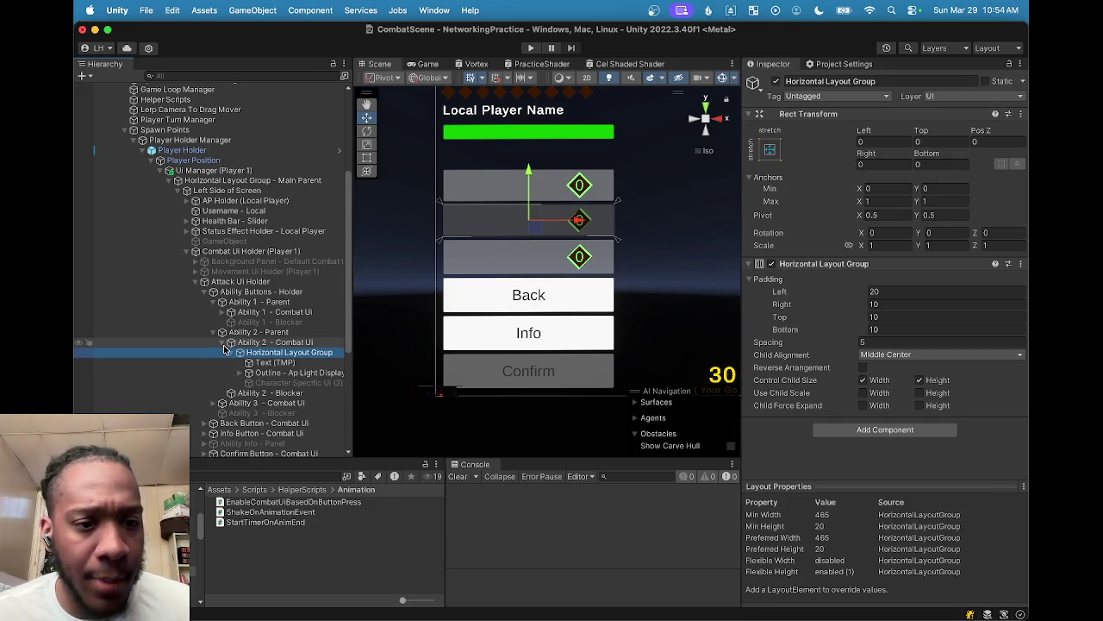
{"action": "left_click", "coordinate": [224, 343]}
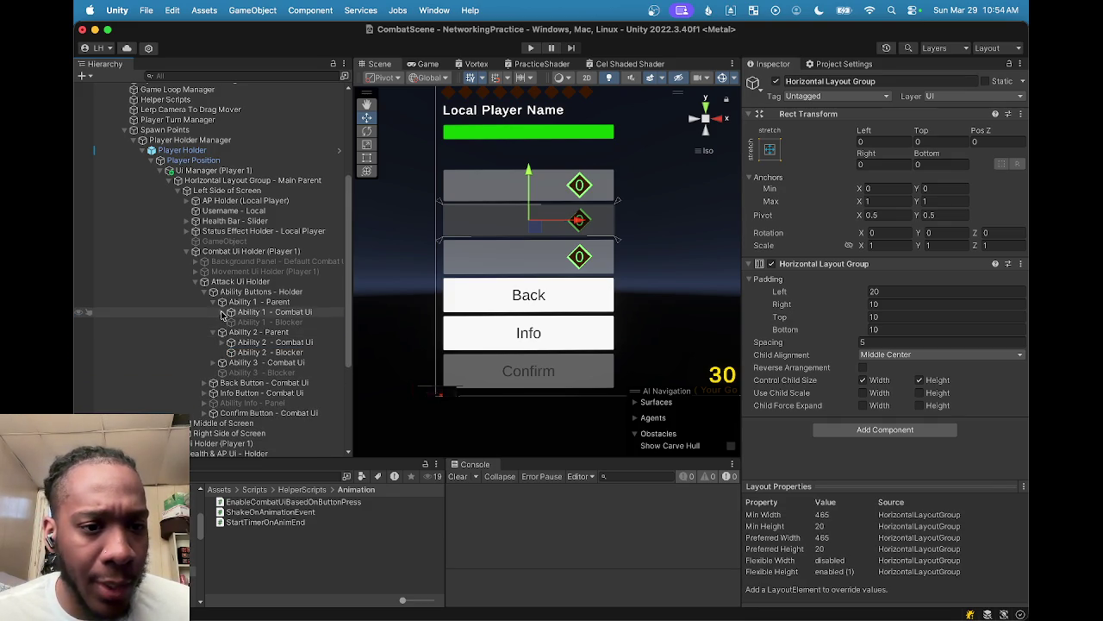
{"action": "left_click", "coordinate": [222, 312]}
{"action": "left_click", "coordinate": [230, 322]}
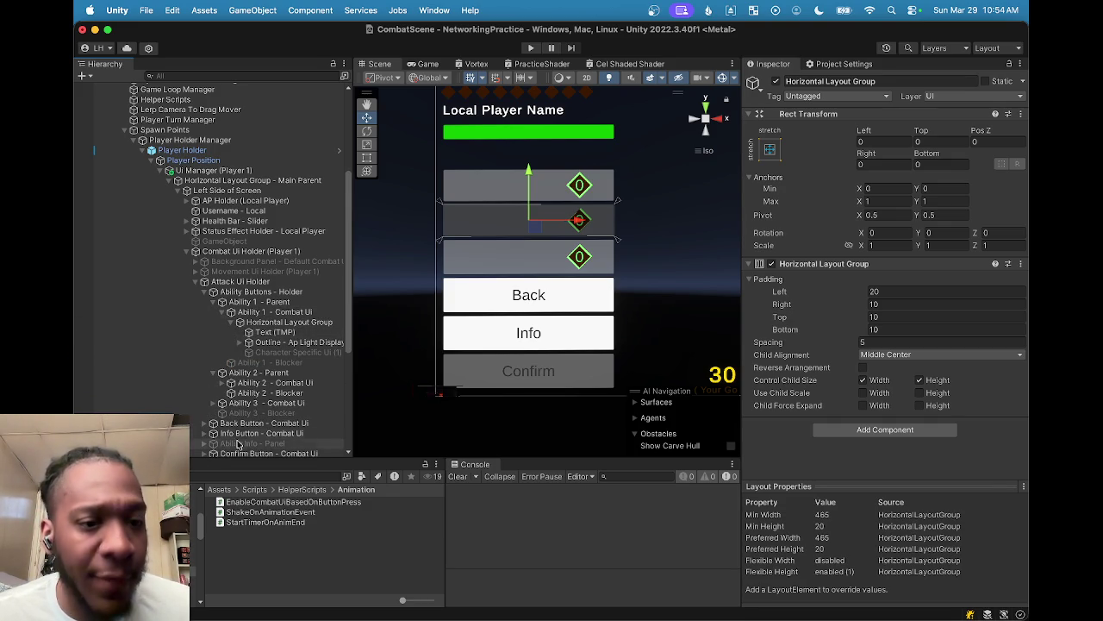
{"action": "left_click", "coordinate": [223, 383]}
{"action": "left_click", "coordinate": [234, 394]}
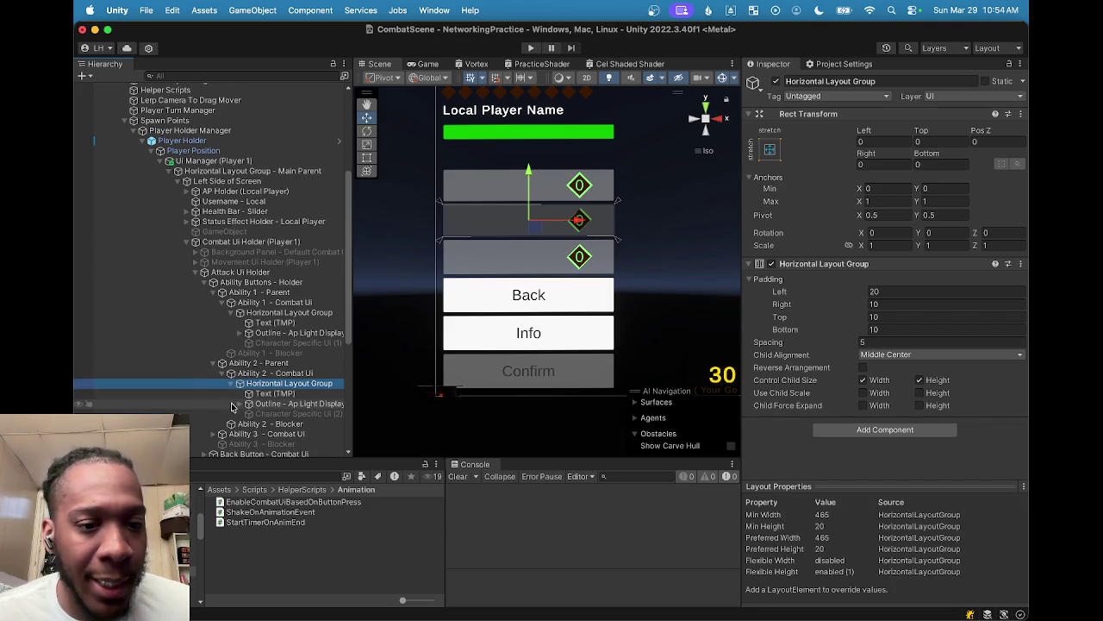
{"action": "left_click", "coordinate": [240, 403]}
{"action": "left_click", "coordinate": [285, 331]}
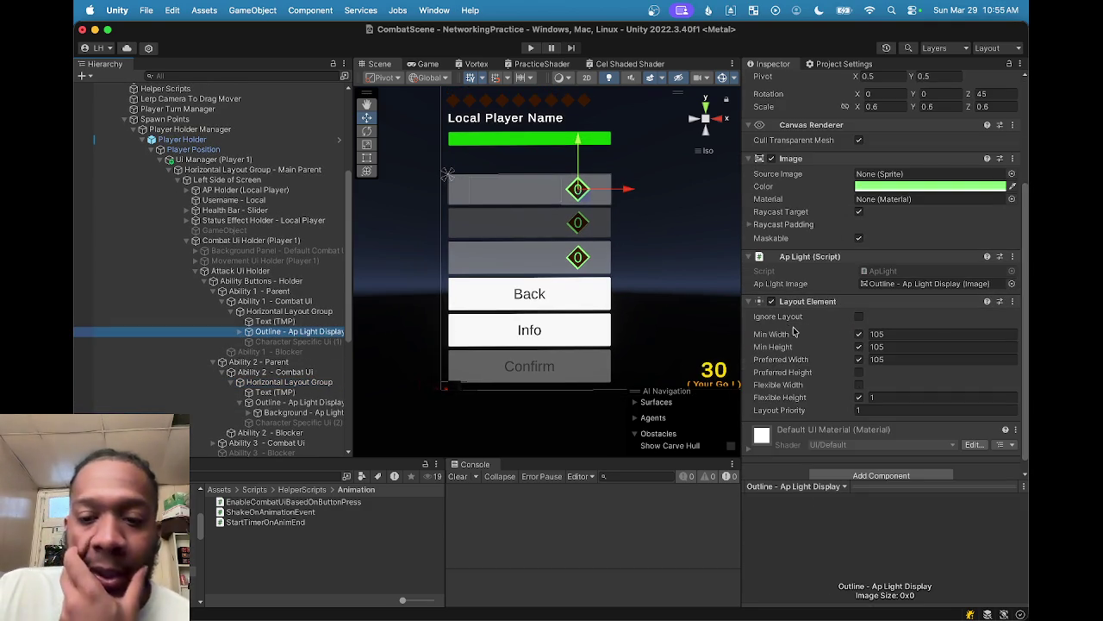
Step: Set Ability 2's Outline - Ap Light Display Preferred Width to 105 and enable Min Height 105
{"action": "left_click", "coordinate": [285, 403]}
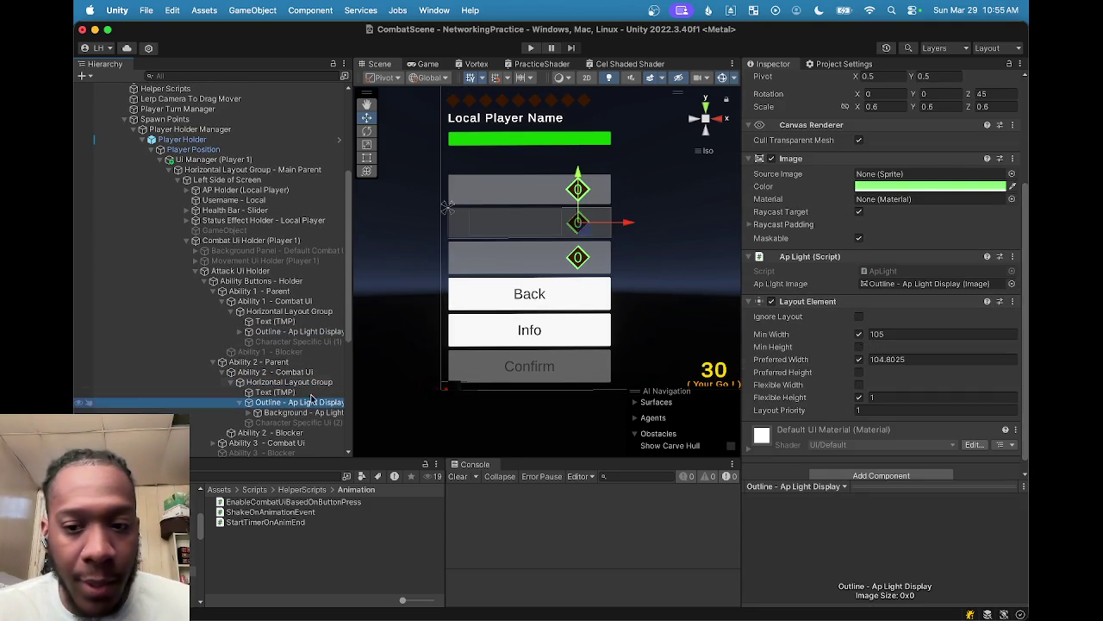
{"action": "scroll", "coordinate": [879, 345], "scroll_direction": "down", "scroll_amount": 1}
{"action": "left_click", "coordinate": [937, 347]}
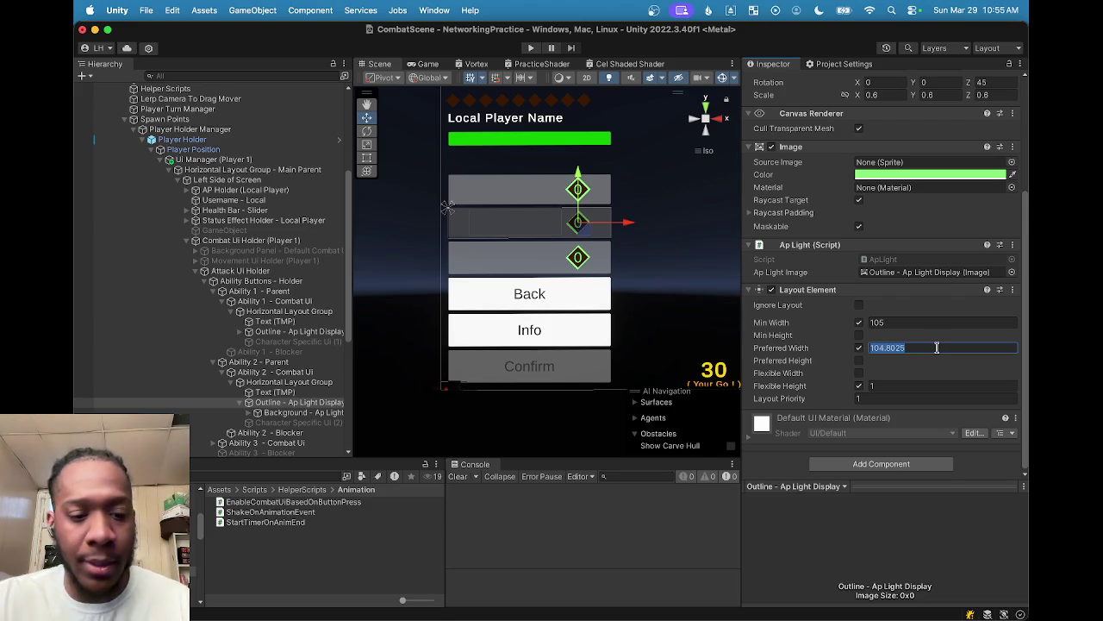
{"action": "type", "text": "105"}
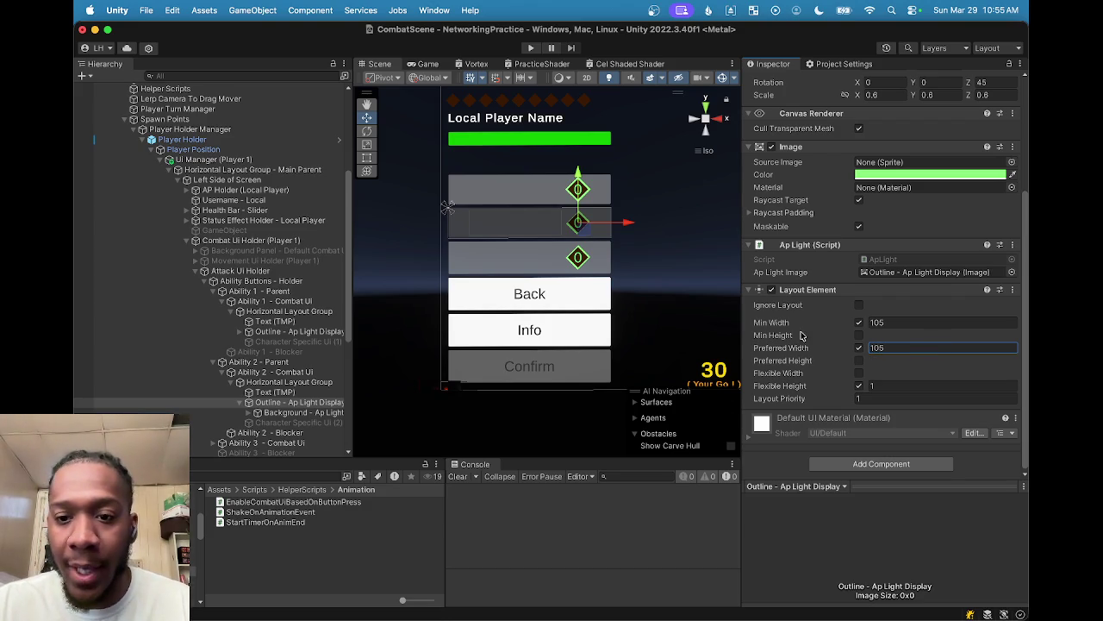
{"action": "left_click", "coordinate": [859, 335]}
{"action": "left_click", "coordinate": [884, 335]}
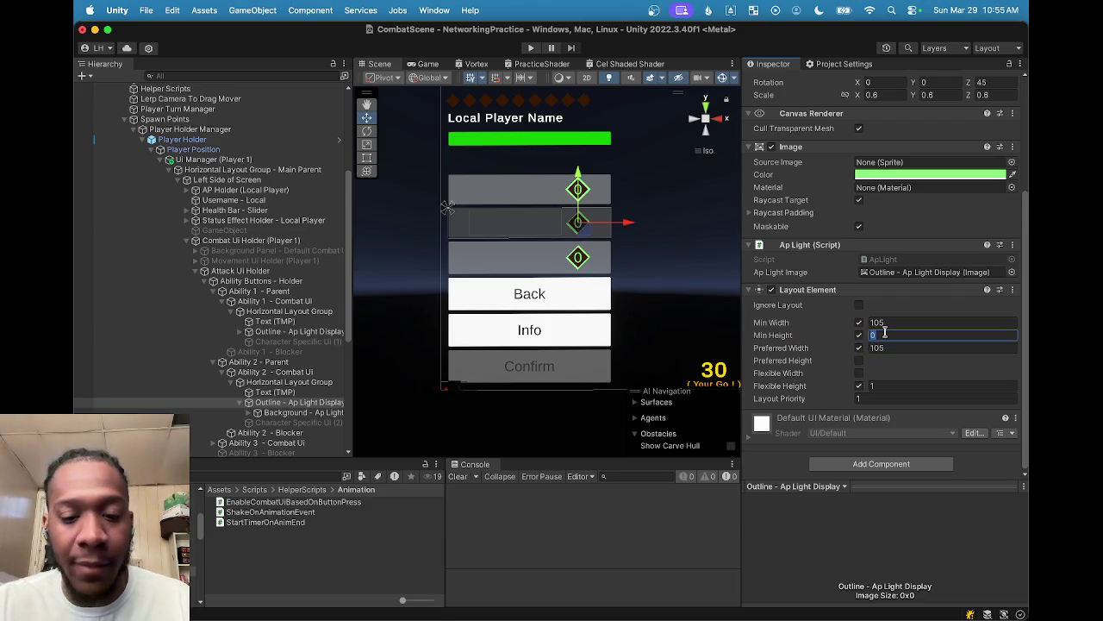
{"action": "type", "text": "105"}
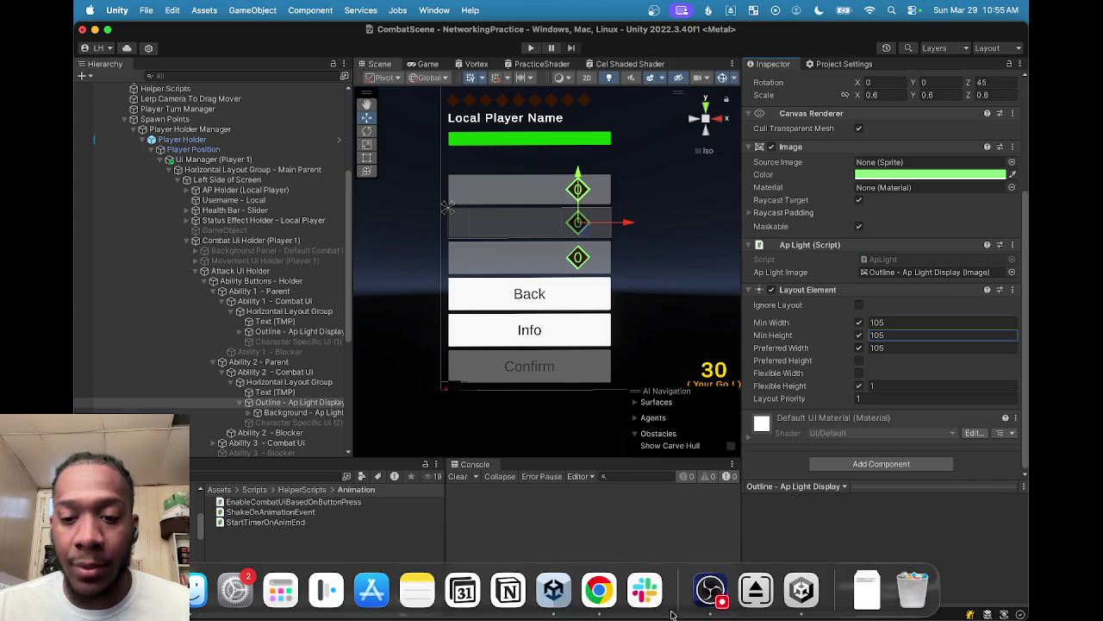
{"action": "left_click", "coordinate": [712, 589]}
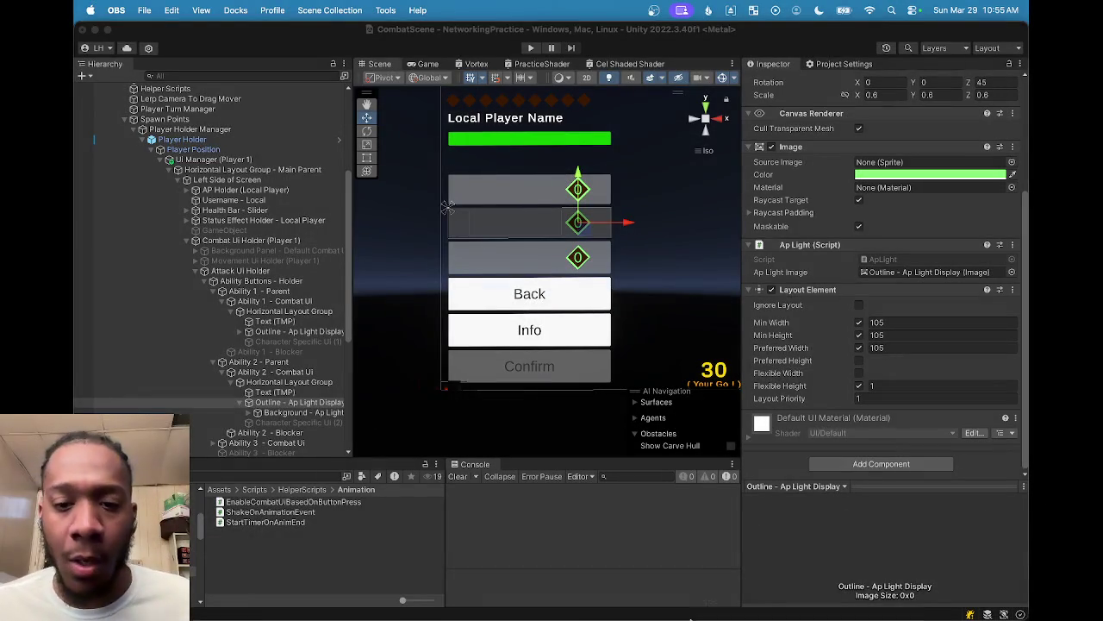
Step: Bring Unity back to the front from OBS
{"action": "mouse_move", "coordinate": [713, 612]}
{"action": "left_click", "coordinate": [802, 589]}
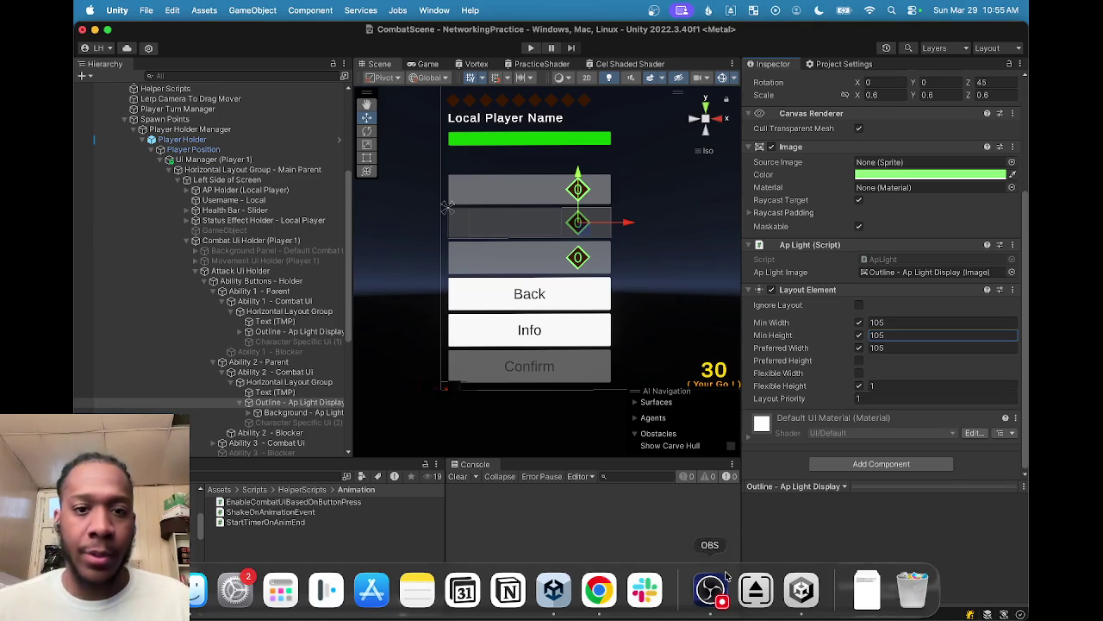
Step: Inspect the Text (TMP), AP light outline and AP light background objects of Abilities 1 and 2
{"action": "left_click", "coordinate": [275, 323]}
{"action": "left_click", "coordinate": [281, 332]}
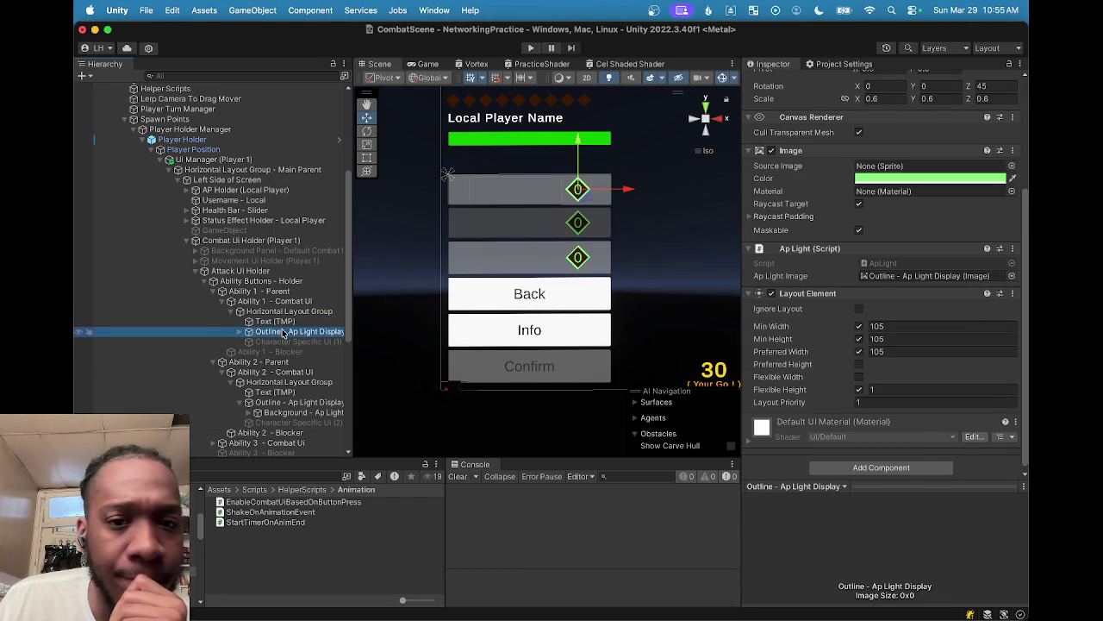
{"action": "left_click", "coordinate": [231, 312]}
{"action": "left_click", "coordinate": [231, 311]}
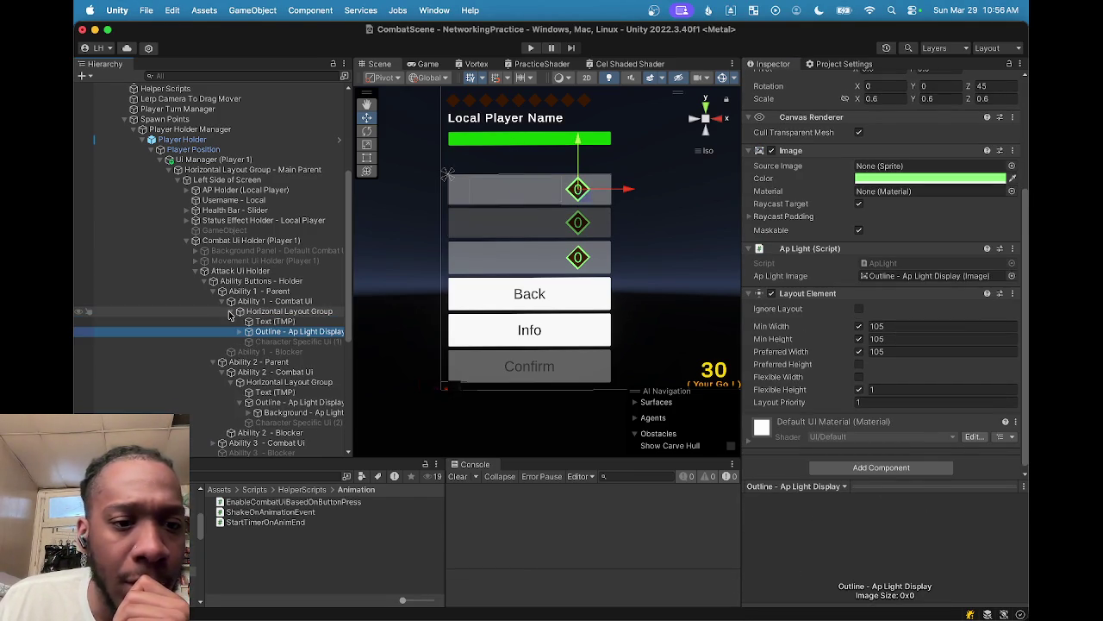
{"action": "left_click", "coordinate": [231, 312]}
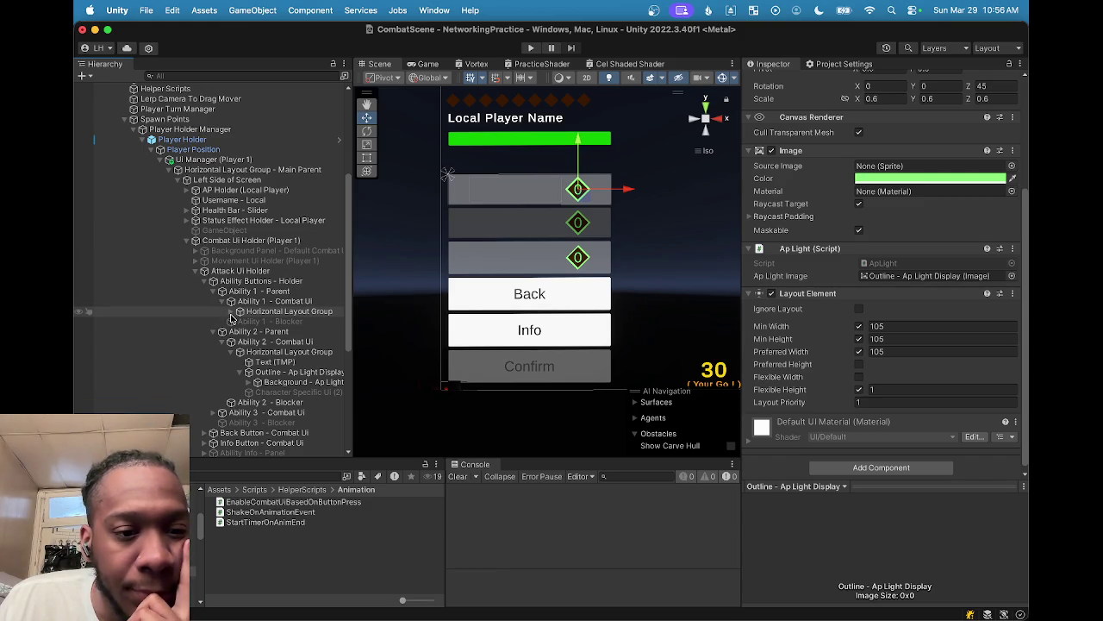
{"action": "left_click", "coordinate": [272, 375]}
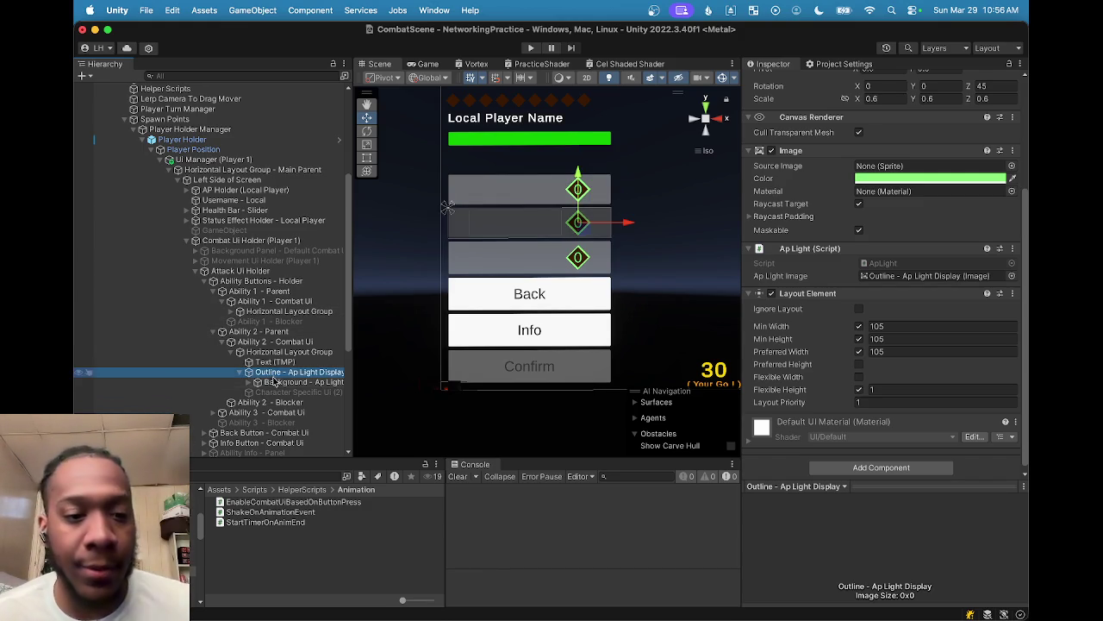
{"action": "left_click", "coordinate": [276, 383]}
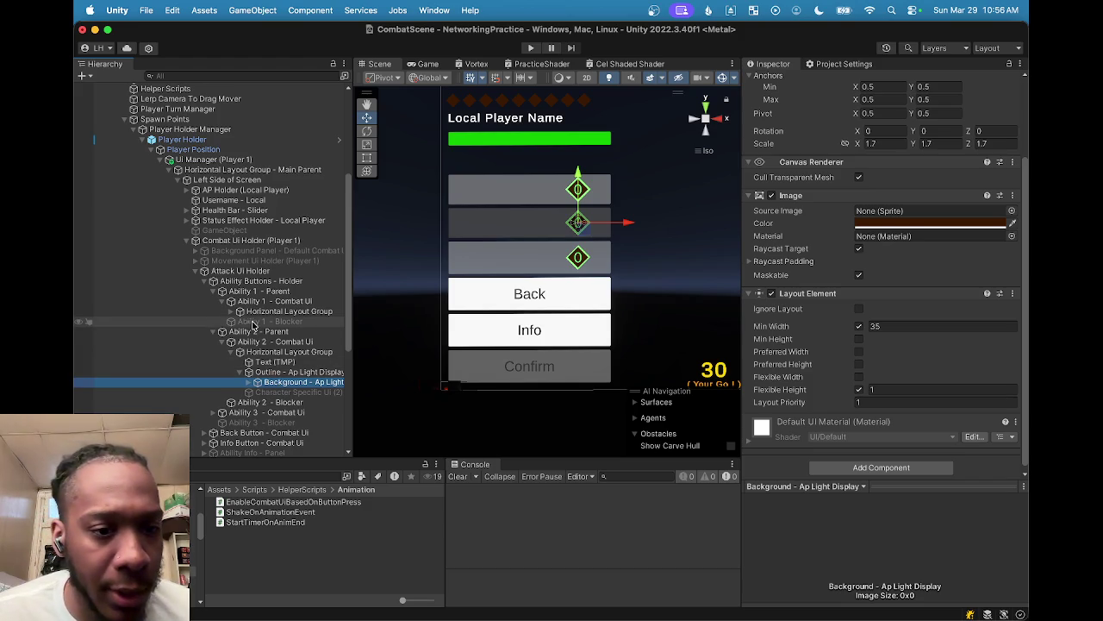
{"action": "left_click", "coordinate": [241, 311]}
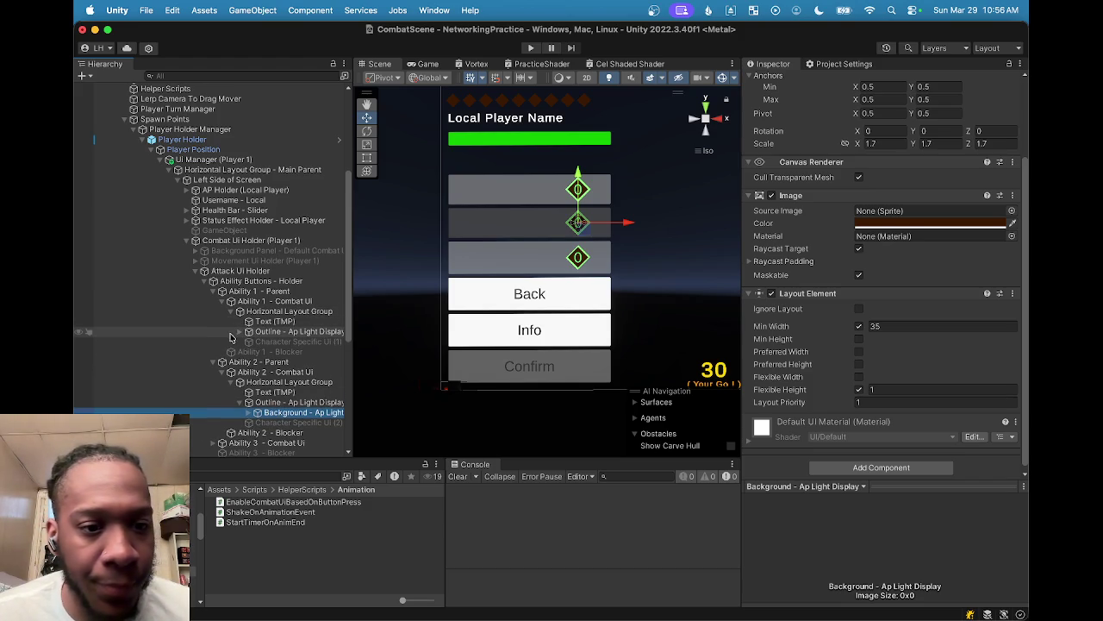
{"action": "left_click", "coordinate": [249, 342]}
{"action": "left_click", "coordinate": [280, 343]}
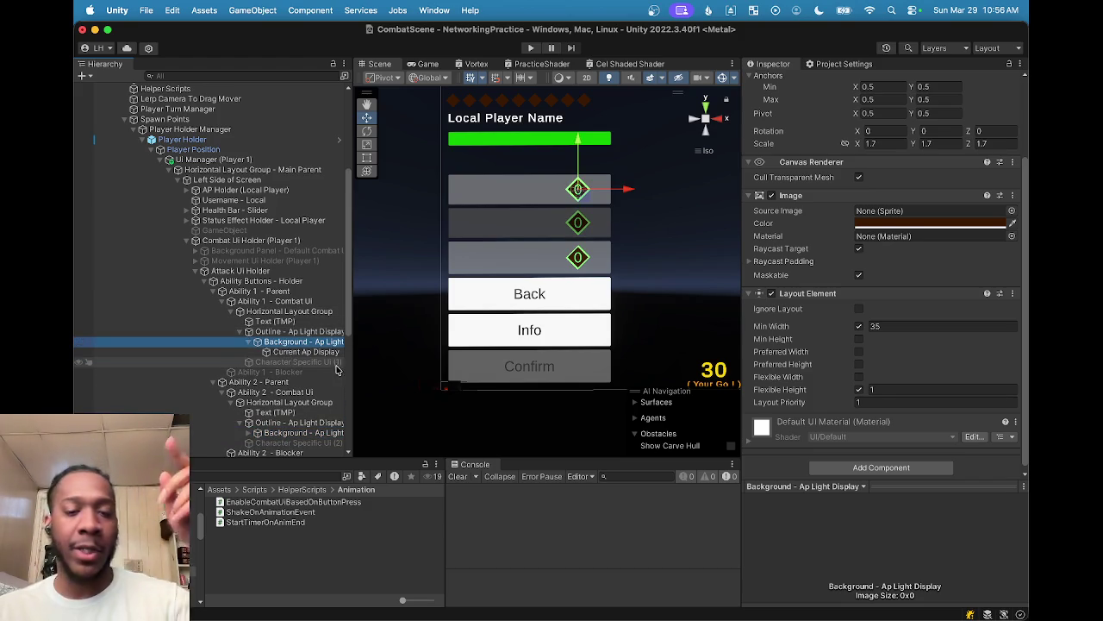
Step: Collapse the ability groups, select Ability 2 - Blocker and deactivate it
{"action": "scroll", "coordinate": [223, 395], "scroll_direction": "down", "scroll_amount": 1}
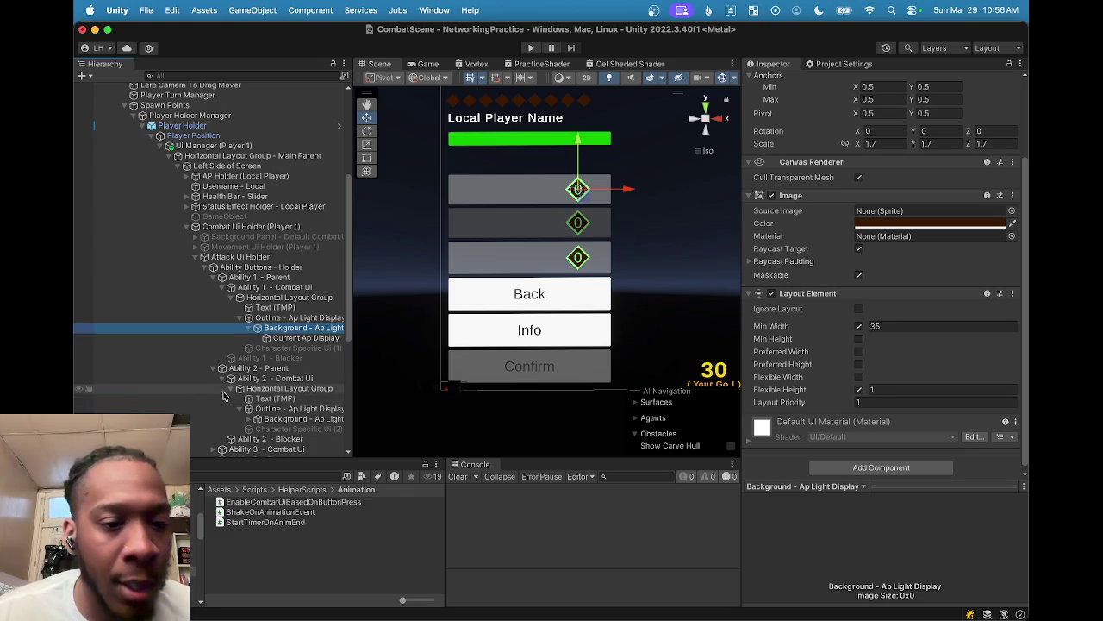
{"action": "left_click", "coordinate": [214, 277]}
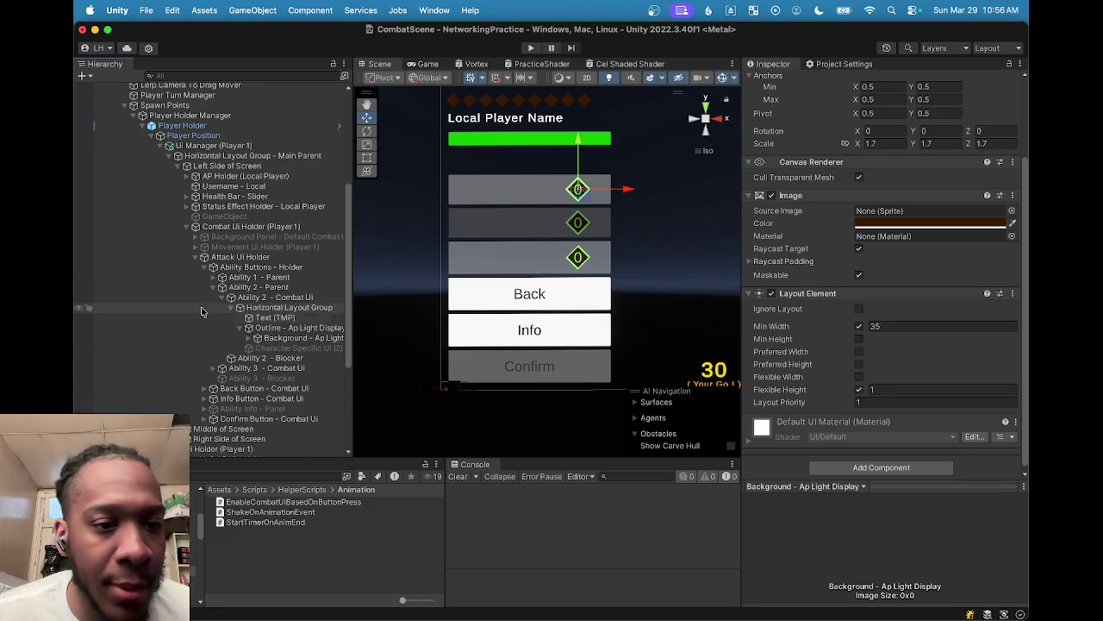
{"action": "left_click", "coordinate": [240, 327]}
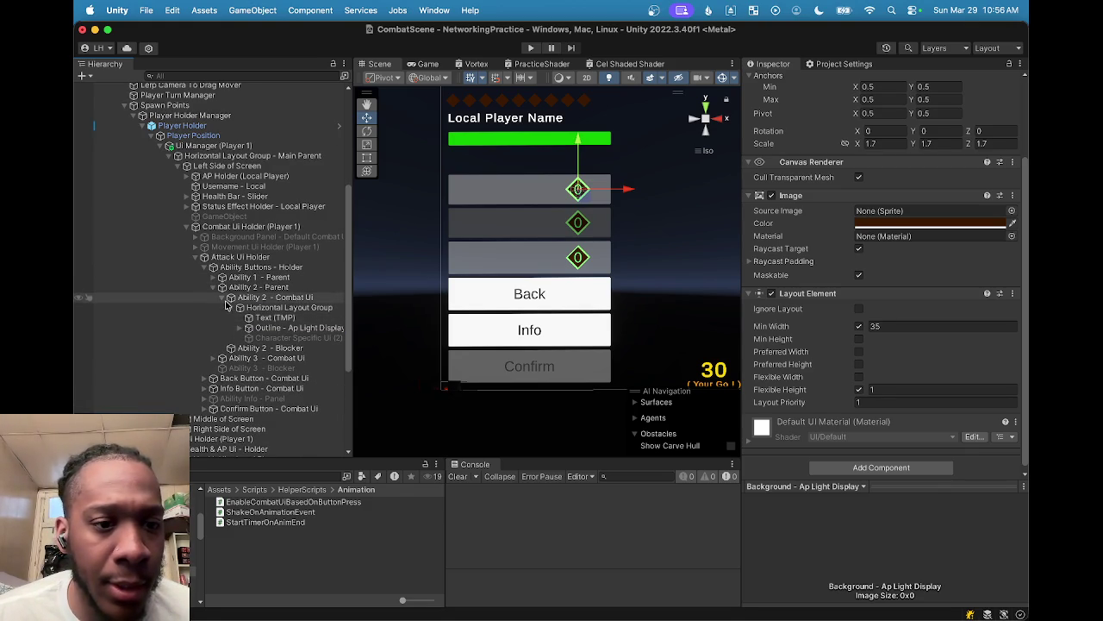
{"action": "left_click", "coordinate": [231, 298]}
{"action": "left_click", "coordinate": [222, 298]}
{"action": "left_click", "coordinate": [262, 308]}
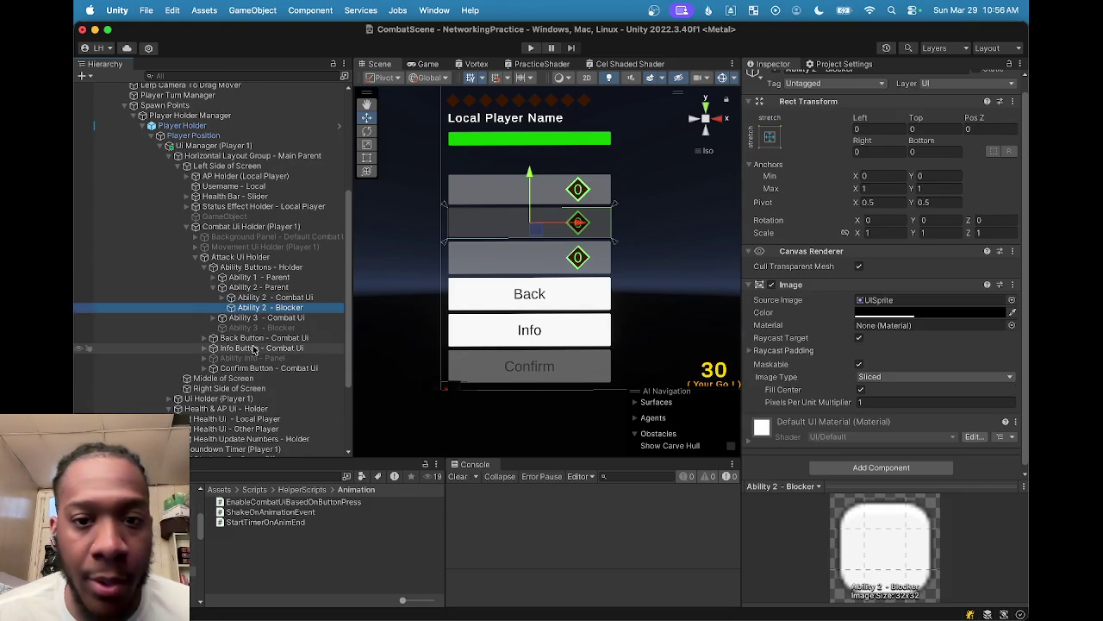
{"action": "scroll", "coordinate": [787, 81], "scroll_direction": "up", "scroll_amount": 1}
{"action": "left_click", "coordinate": [777, 81]}
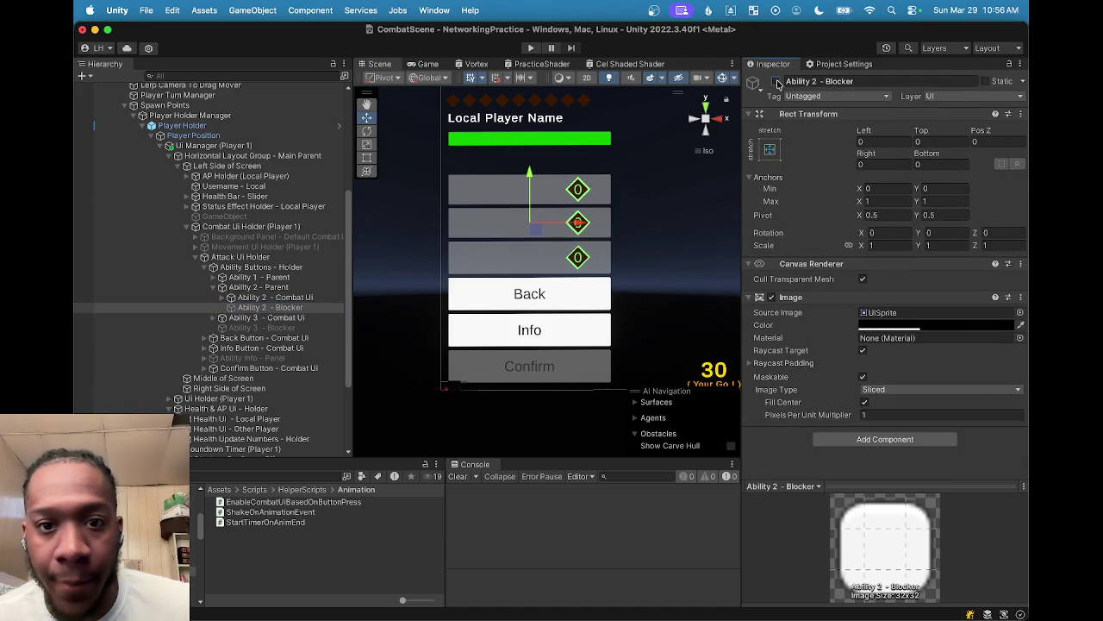
Step: Preview the Game view at 4:3, 20:9, Free Aspect and 16:9 Portrait
{"action": "left_click", "coordinate": [428, 65]}
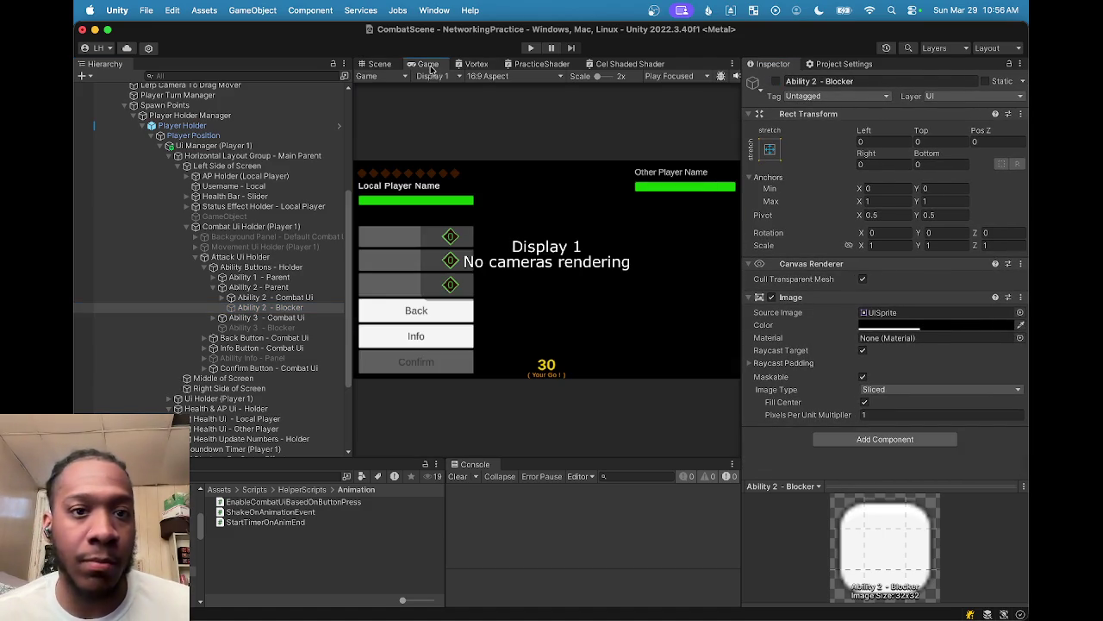
{"action": "left_click", "coordinate": [484, 76]}
{"action": "left_click", "coordinate": [505, 219]}
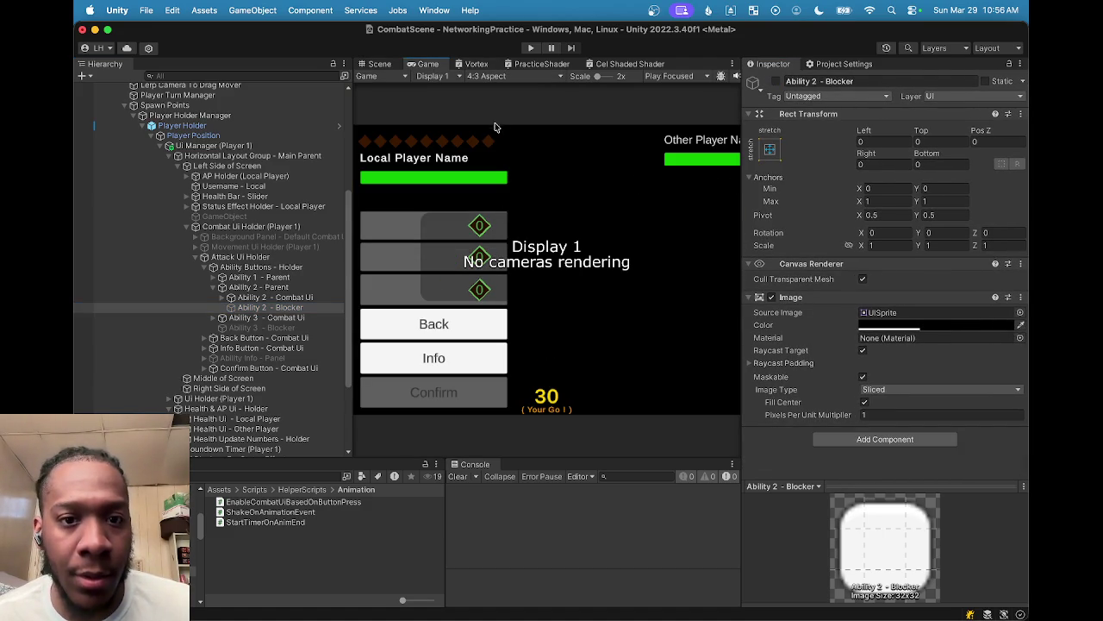
{"action": "left_click", "coordinate": [507, 76]}
{"action": "left_click", "coordinate": [498, 230]}
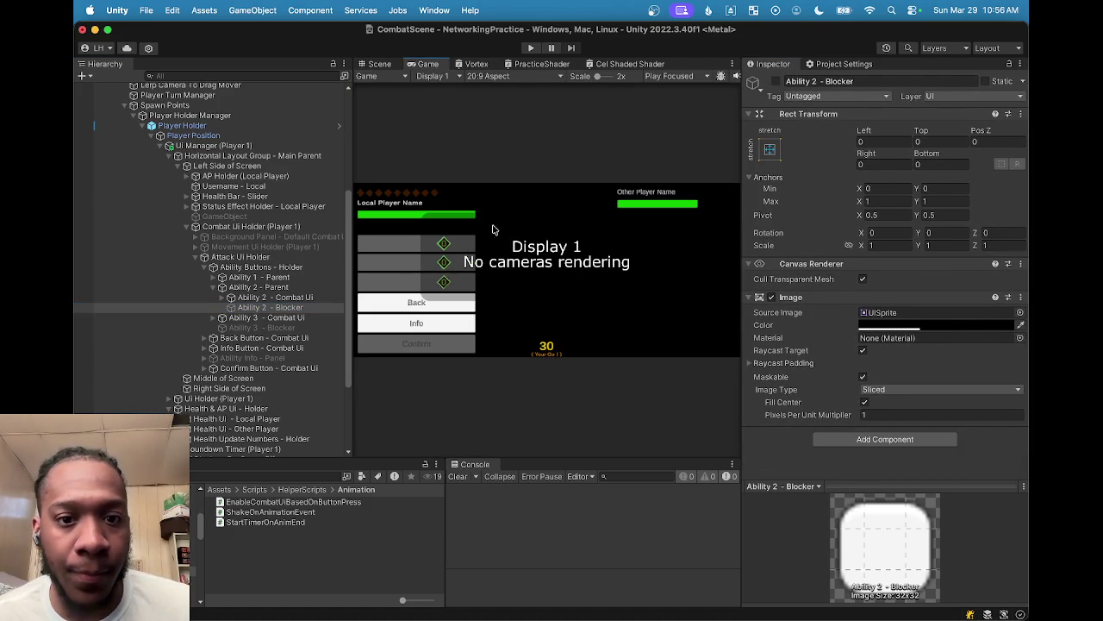
{"action": "left_click", "coordinate": [508, 76]}
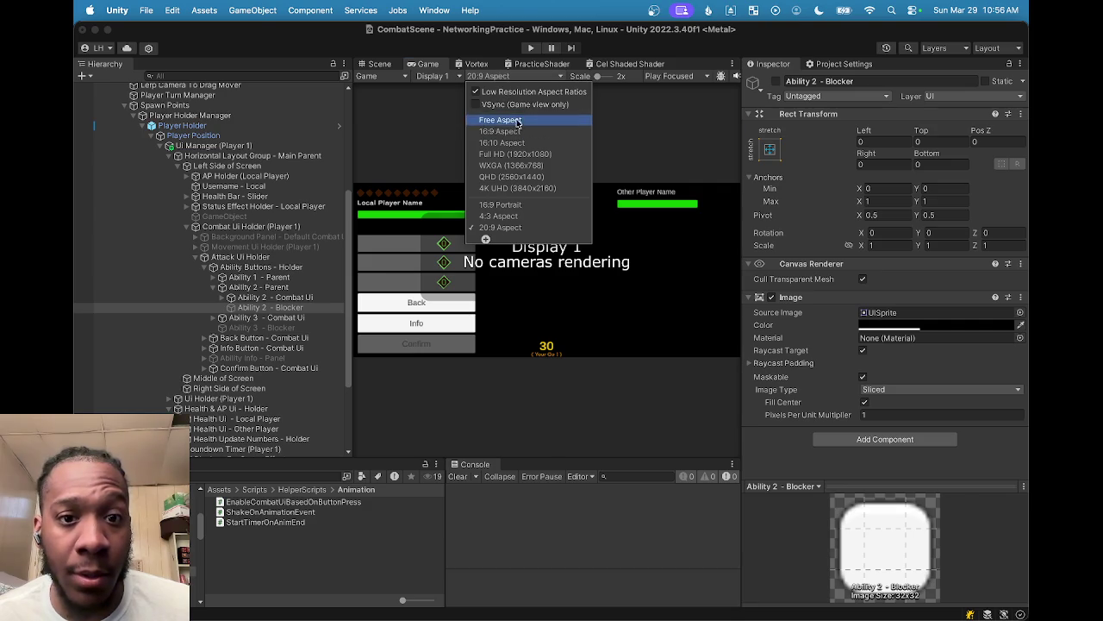
{"action": "left_click", "coordinate": [507, 108]}
{"action": "left_click", "coordinate": [503, 77]}
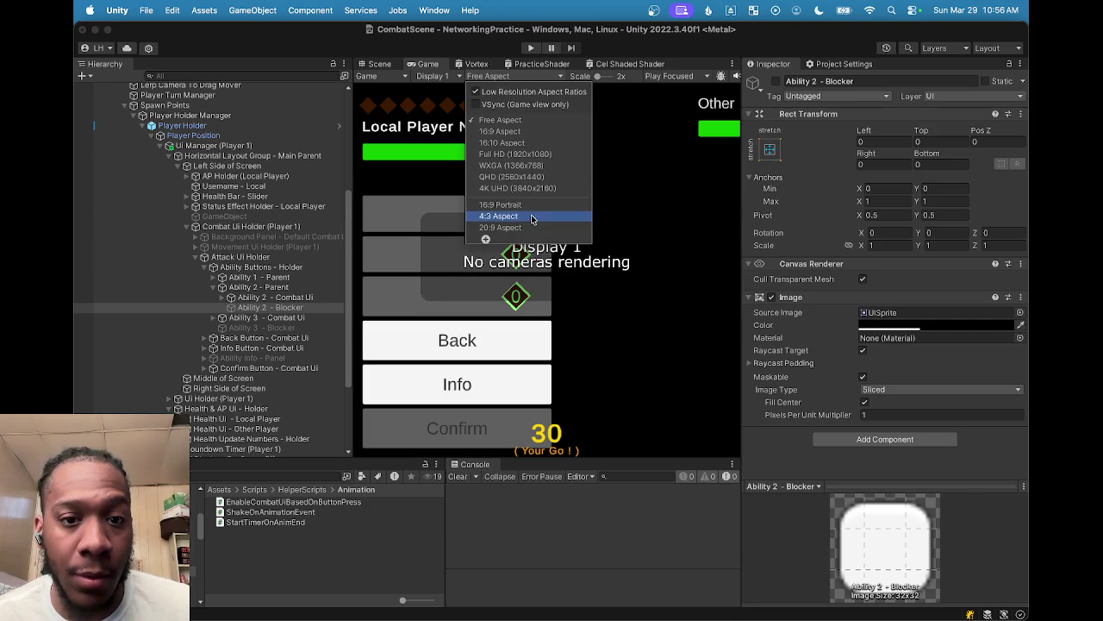
{"action": "left_click", "coordinate": [527, 210]}
Step: Recheck 4:3, leave the Game view on 20:9 and return to the Scene view
{"action": "left_click", "coordinate": [496, 76]}
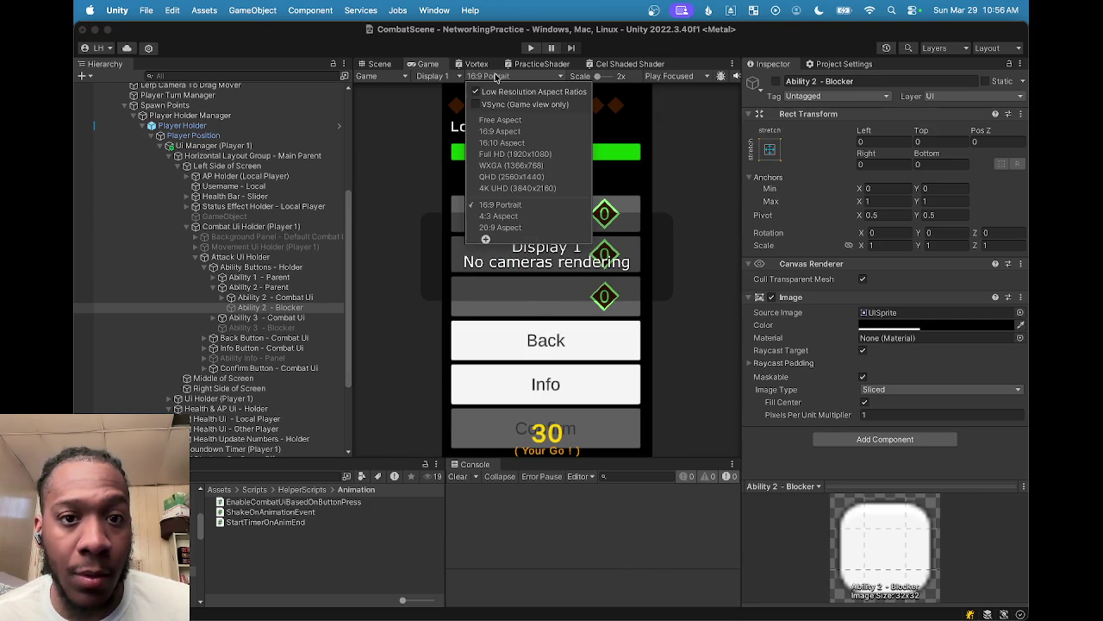
{"action": "left_click", "coordinate": [504, 216]}
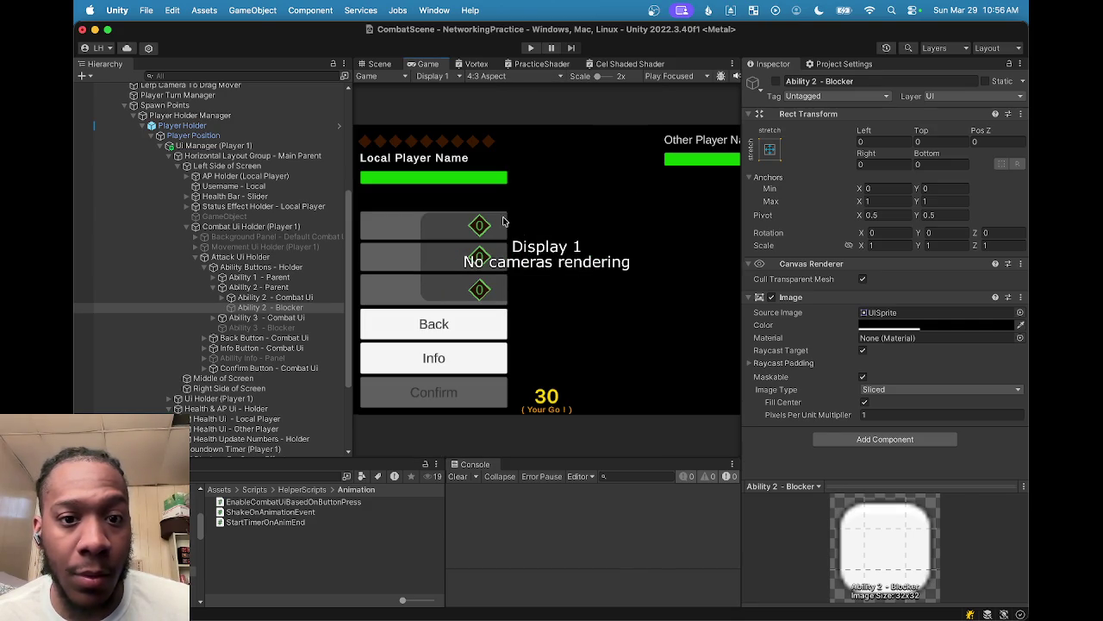
{"action": "left_click", "coordinate": [496, 76]}
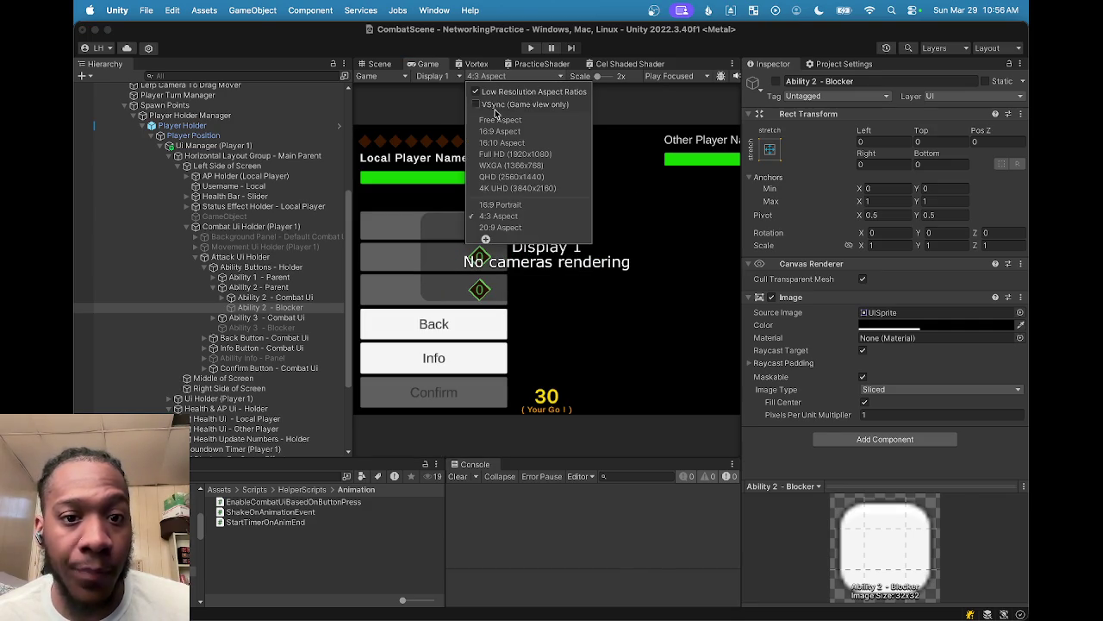
{"action": "left_click", "coordinate": [518, 229]}
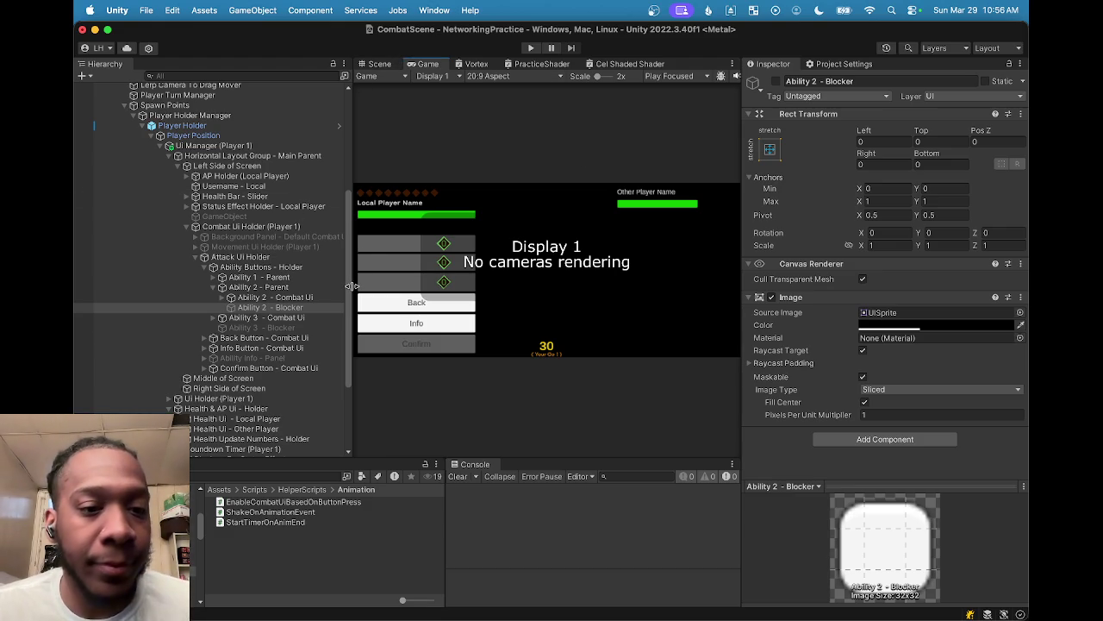
{"action": "left_click", "coordinate": [380, 64]}
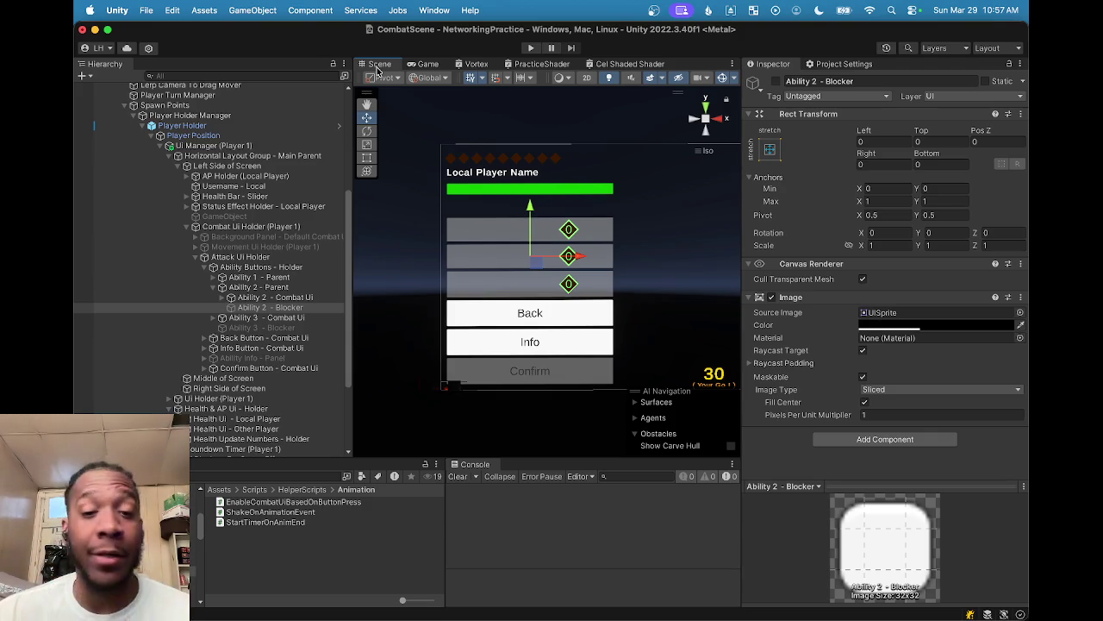
Step: Pan the Scene view between the other player's canvas and the local player's canvas
{"action": "scroll", "coordinate": [536, 252], "scroll_direction": "down", "scroll_amount": 3}
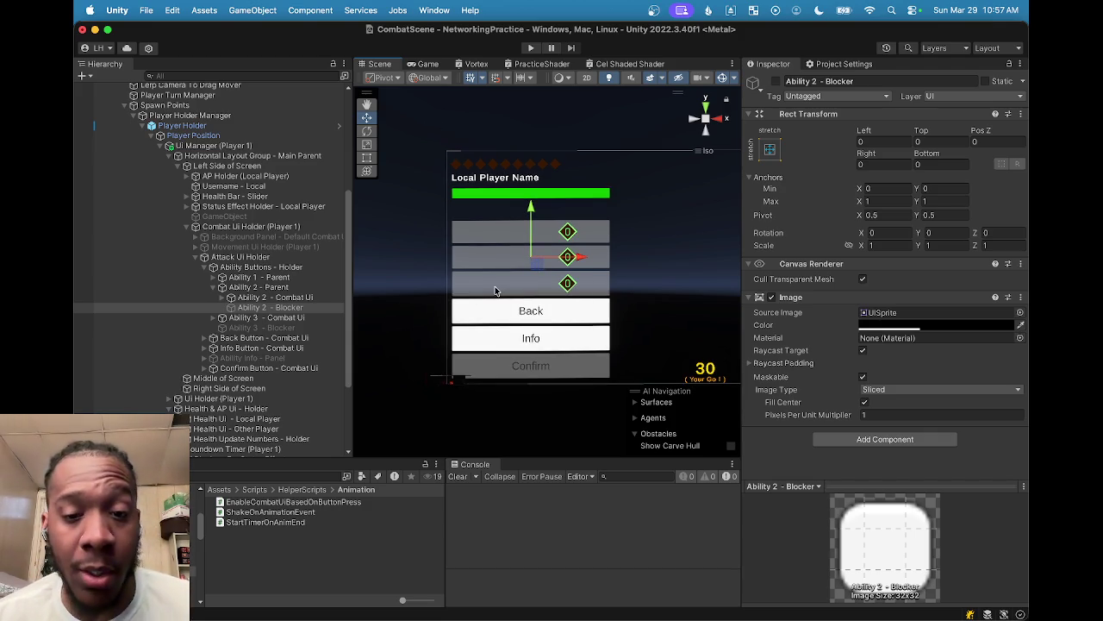
{"action": "left_click_drag", "start_coordinate": [499, 290], "coordinate": [309, 243]}
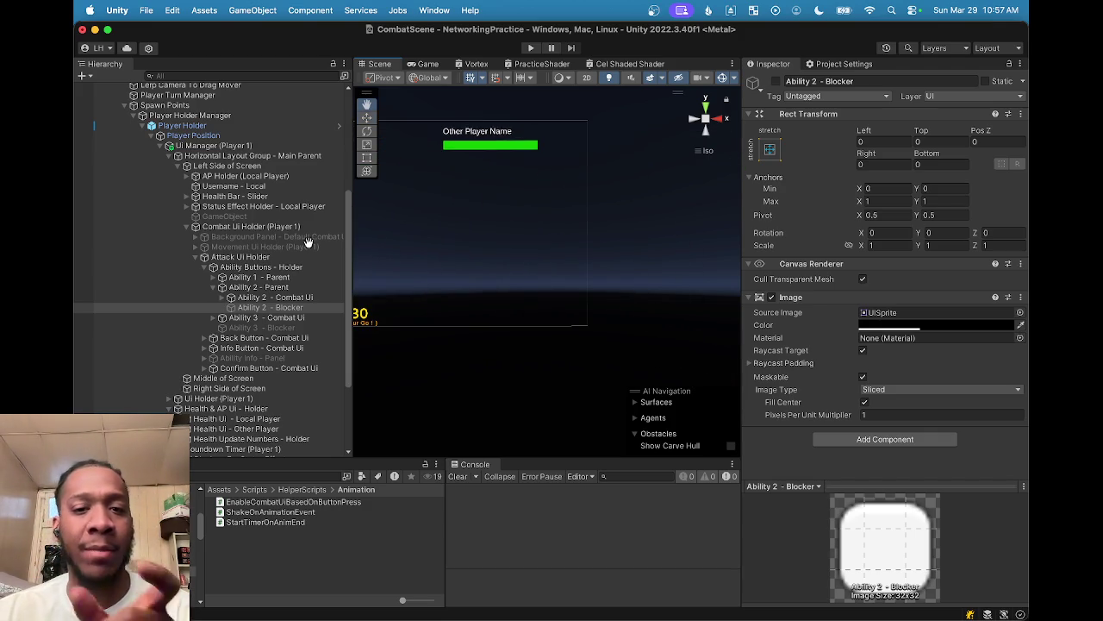
{"action": "scroll", "coordinate": [579, 315], "scroll_direction": "left", "scroll_amount": 5}
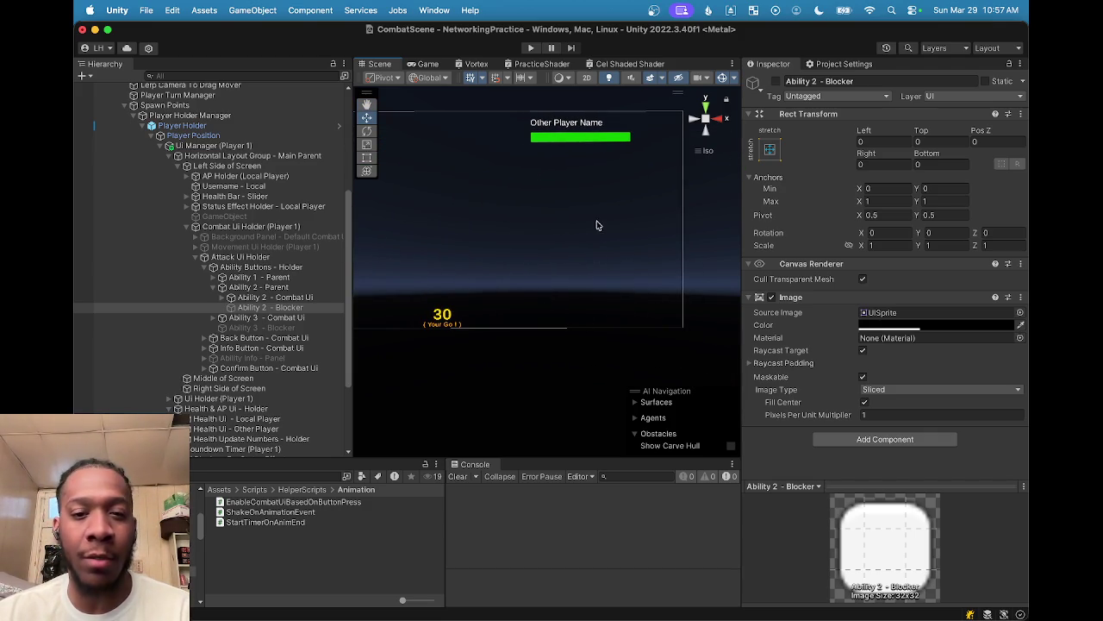
{"action": "left_click_drag", "start_coordinate": [556, 282], "coordinate": [712, 293]}
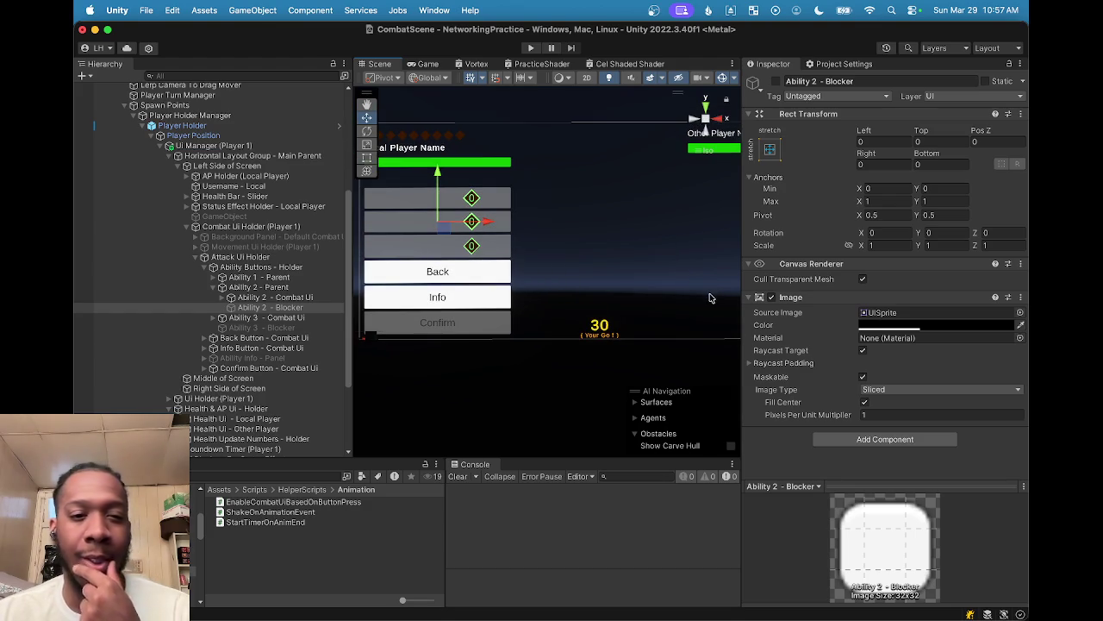
{"action": "scroll", "coordinate": [676, 299], "scroll_direction": "left", "scroll_amount": 5}
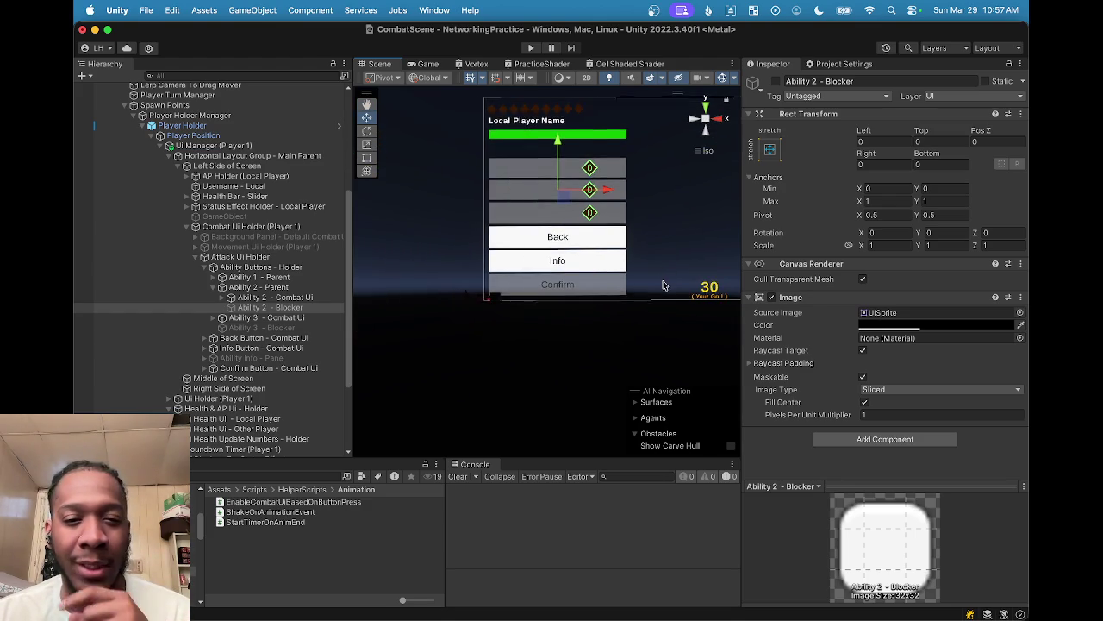
{"action": "scroll", "coordinate": [662, 286], "scroll_direction": "right", "scroll_amount": 5}
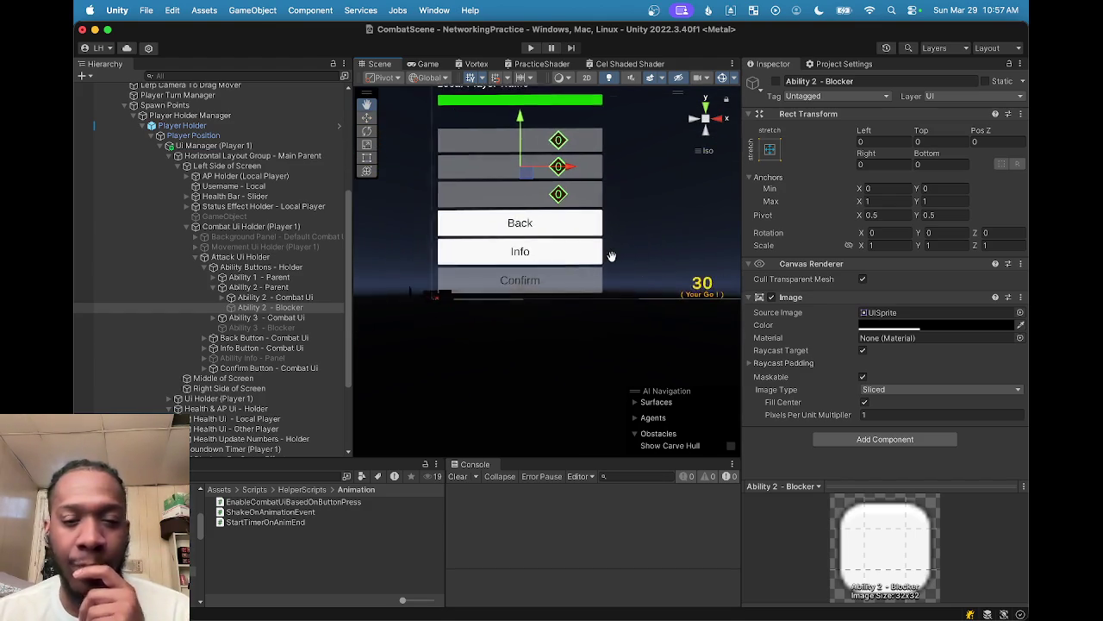
Step: Collapse Ability 2 - Parent and bring up the context menu for Ability Buttons - Holder
{"action": "left_click", "coordinate": [214, 288]}
{"action": "left_click", "coordinate": [262, 297]}
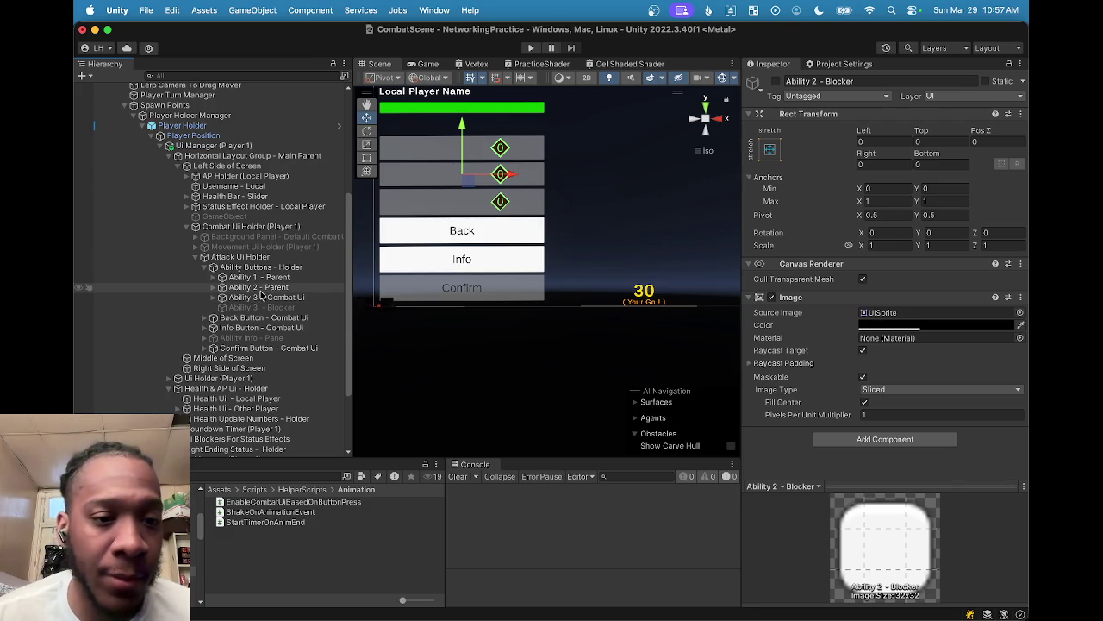
{"action": "left_click", "coordinate": [233, 290]}
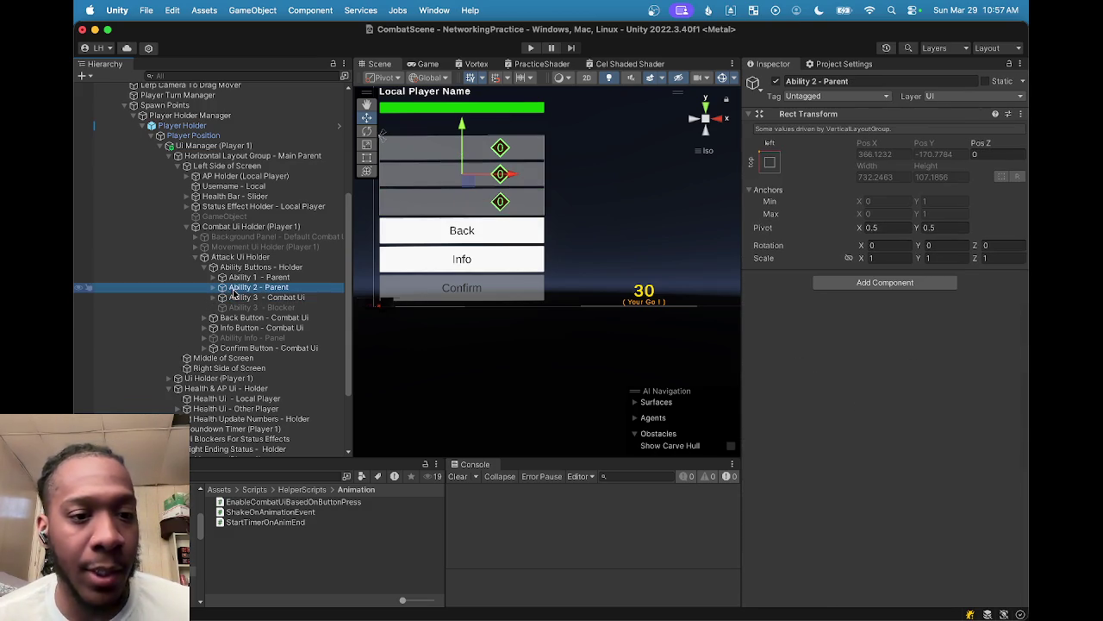
{"action": "left_click", "coordinate": [245, 268]}
{"action": "right_click", "coordinate": [244, 269]}
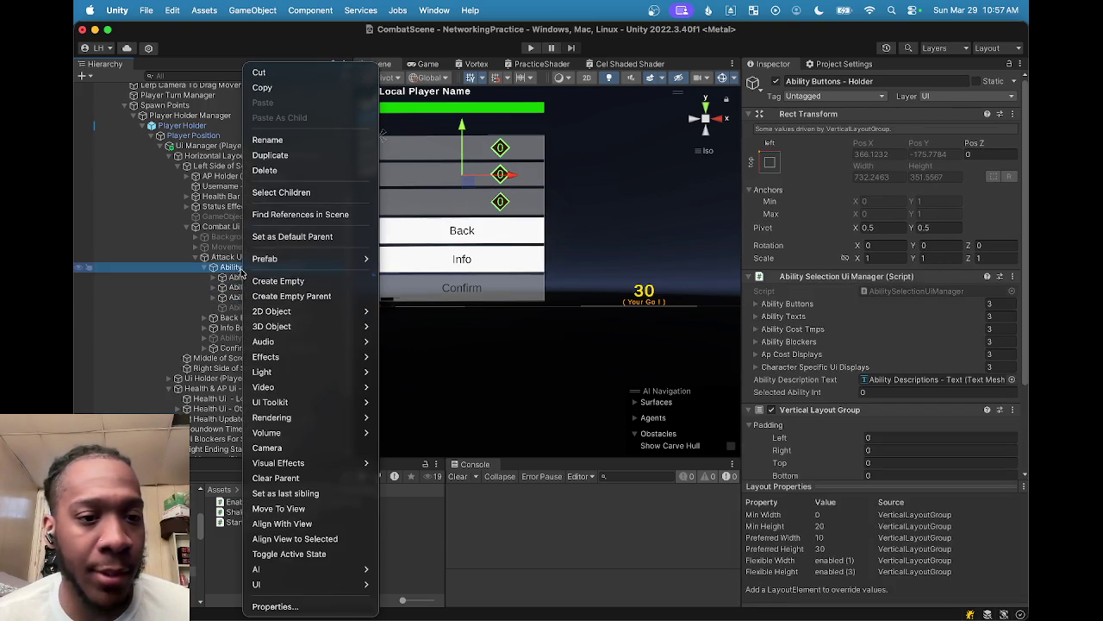
Step: Create an empty GameObject child under Ability Buttons - Holder with the default name
{"action": "mouse_move", "coordinate": [256, 330]}
{"action": "left_click", "coordinate": [278, 281]}
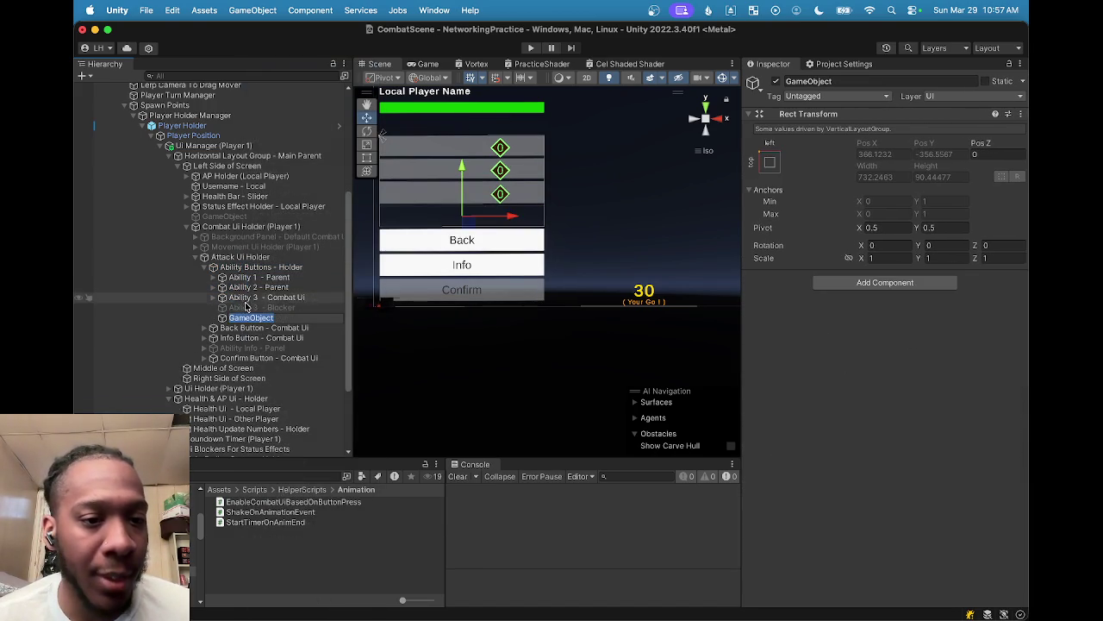
{"action": "key", "text": "Return"}
Step: Move Back Button below the new GameObject and place the GameObject right after Ability 2 - Parent
{"action": "left_click_drag", "start_coordinate": [218, 318], "coordinate": [218, 292]}
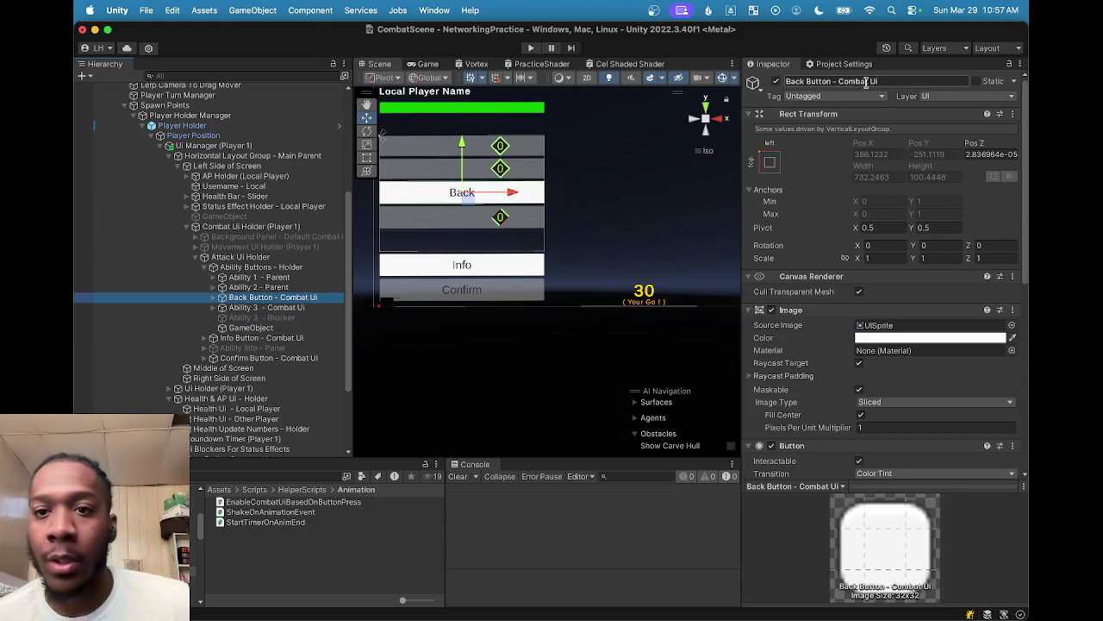
{"action": "left_click", "coordinate": [252, 287]}
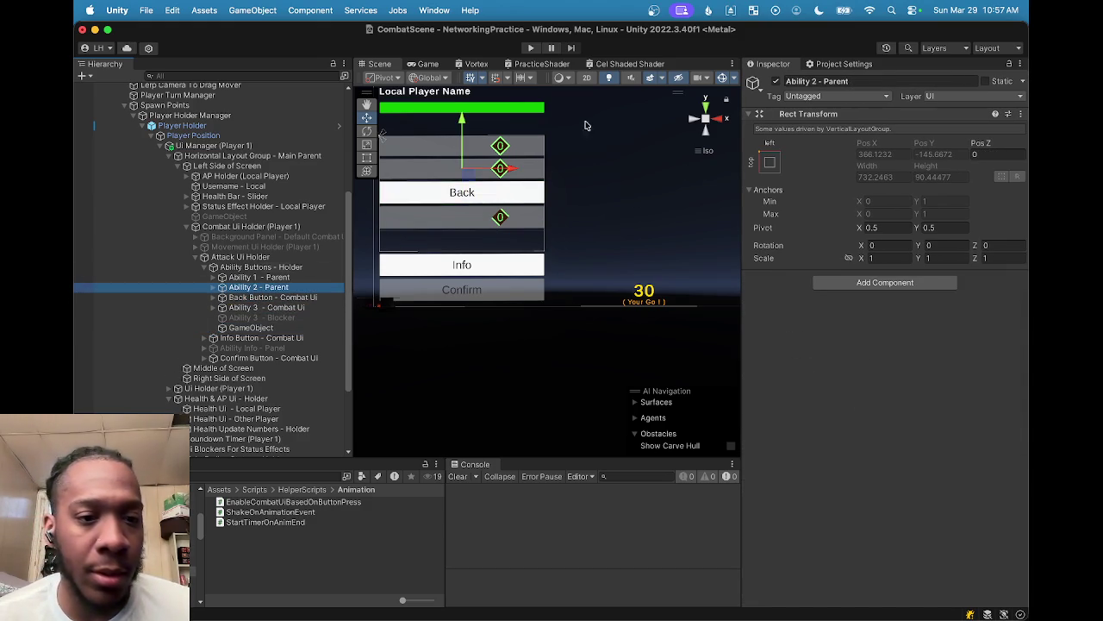
{"action": "left_click", "coordinate": [886, 80]}
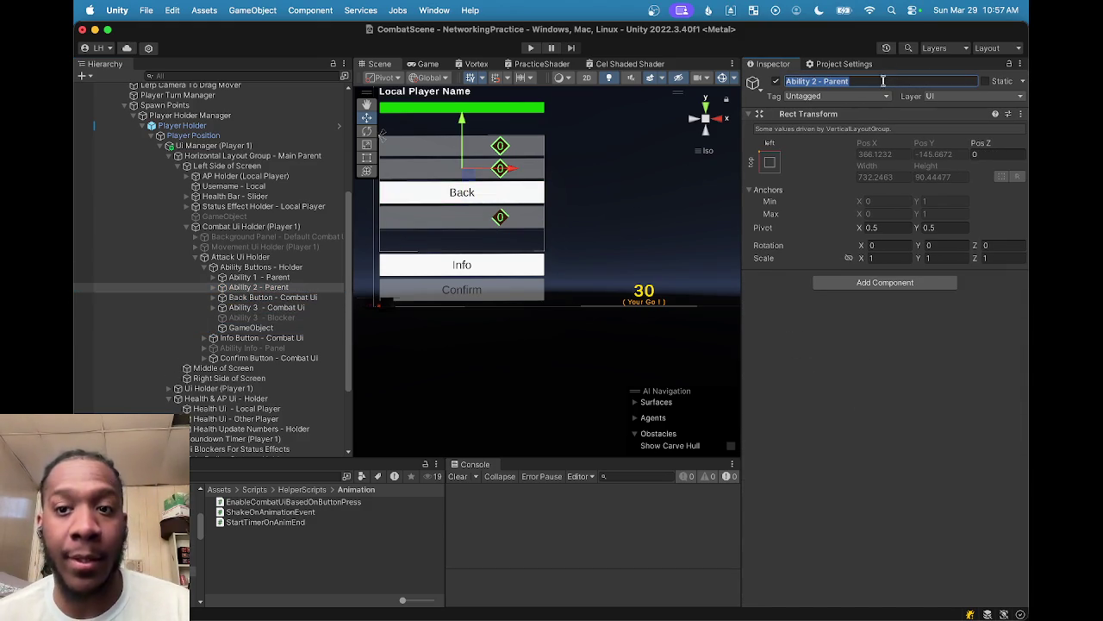
{"action": "left_click", "coordinate": [267, 297]}
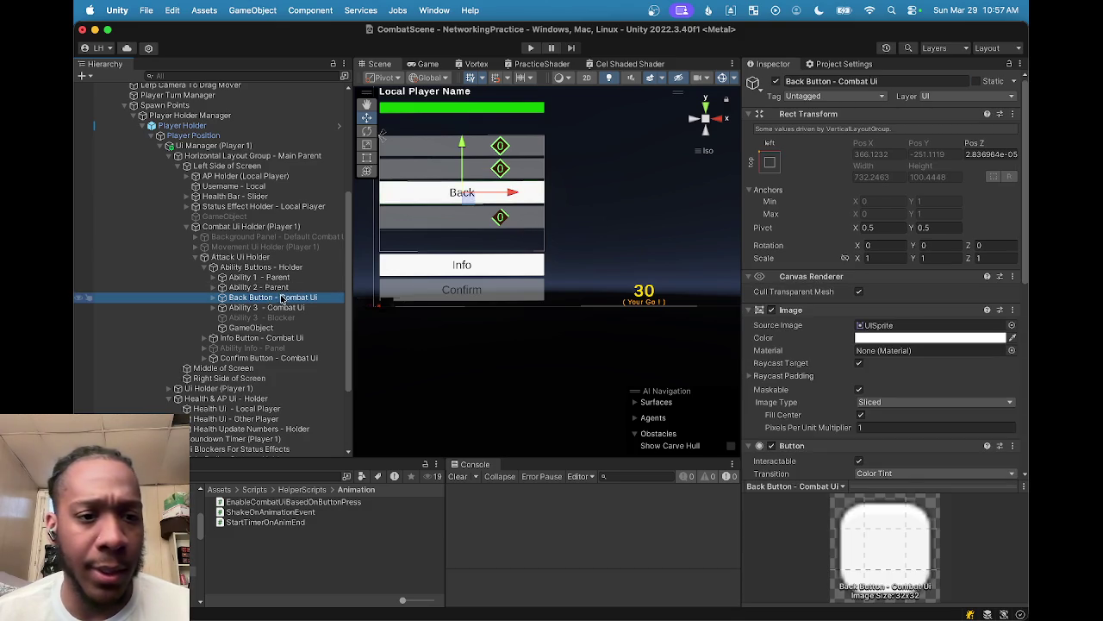
{"action": "scroll", "coordinate": [280, 298], "scroll_direction": "down", "scroll_amount": 3}
{"action": "scroll", "coordinate": [908, 288], "scroll_direction": "down", "scroll_amount": 3}
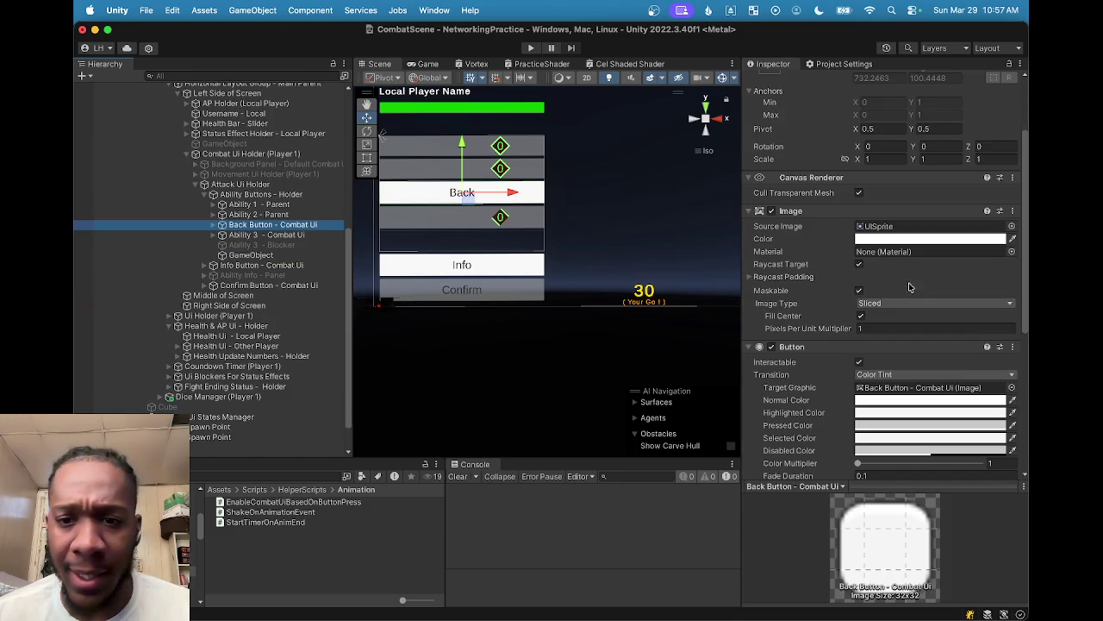
{"action": "left_click", "coordinate": [283, 237]}
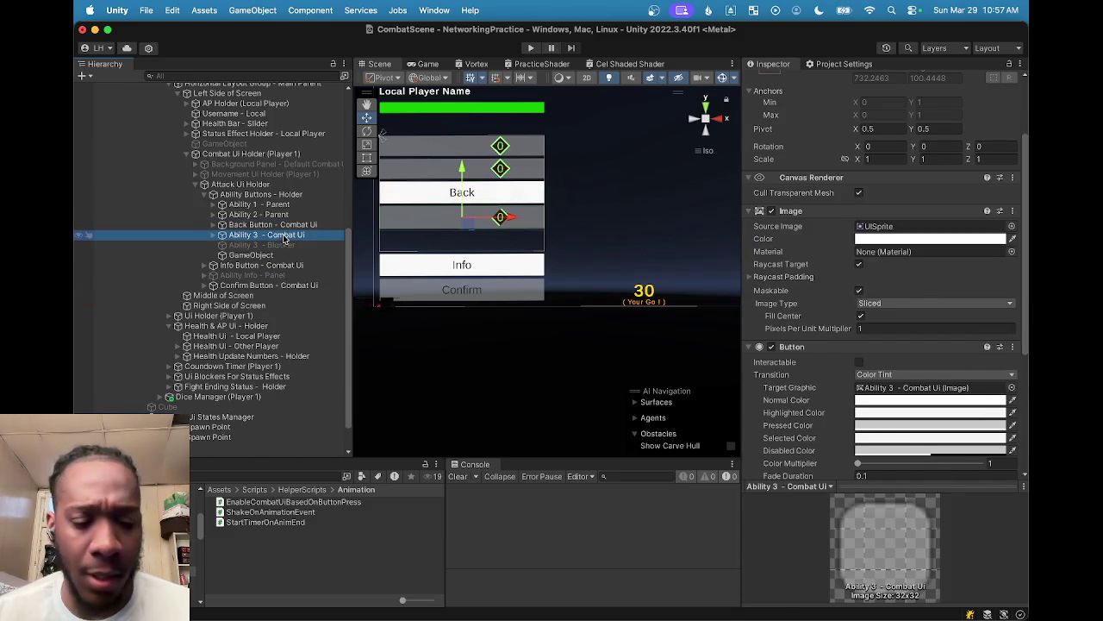
{"action": "key", "text": "Up"}
{"action": "key", "text": "Up"}
{"action": "key", "text": "Down"}
{"action": "left_click_drag", "start_coordinate": [284, 239], "coordinate": [287, 257]}
{"action": "left_click", "coordinate": [288, 244]}
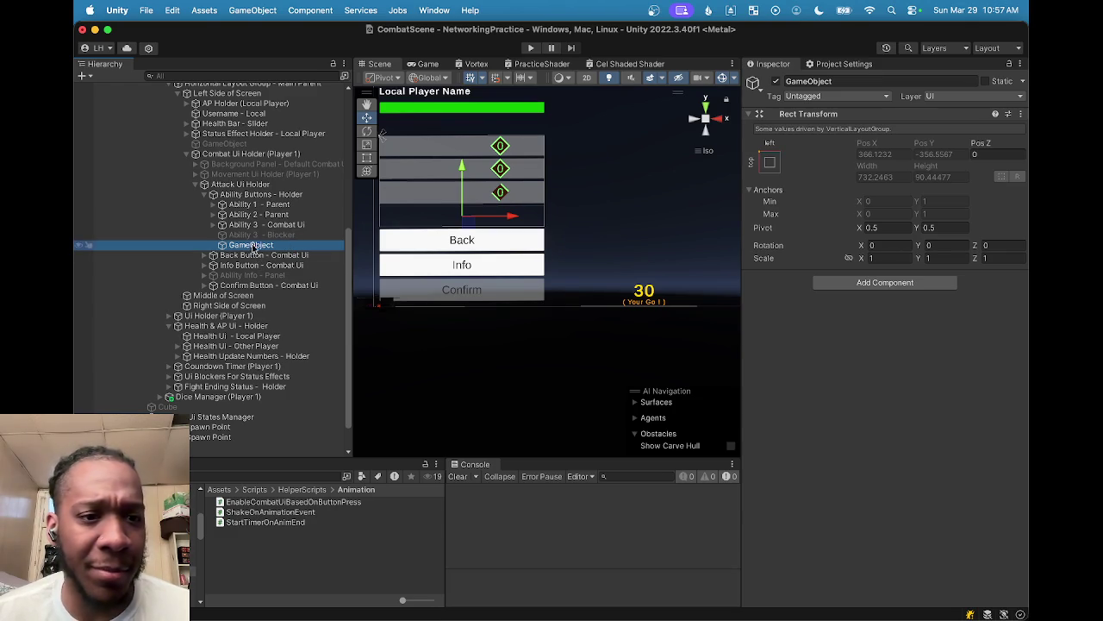
{"action": "key", "text": "Up"}
{"action": "left_click_drag", "start_coordinate": [252, 247], "coordinate": [253, 221]}
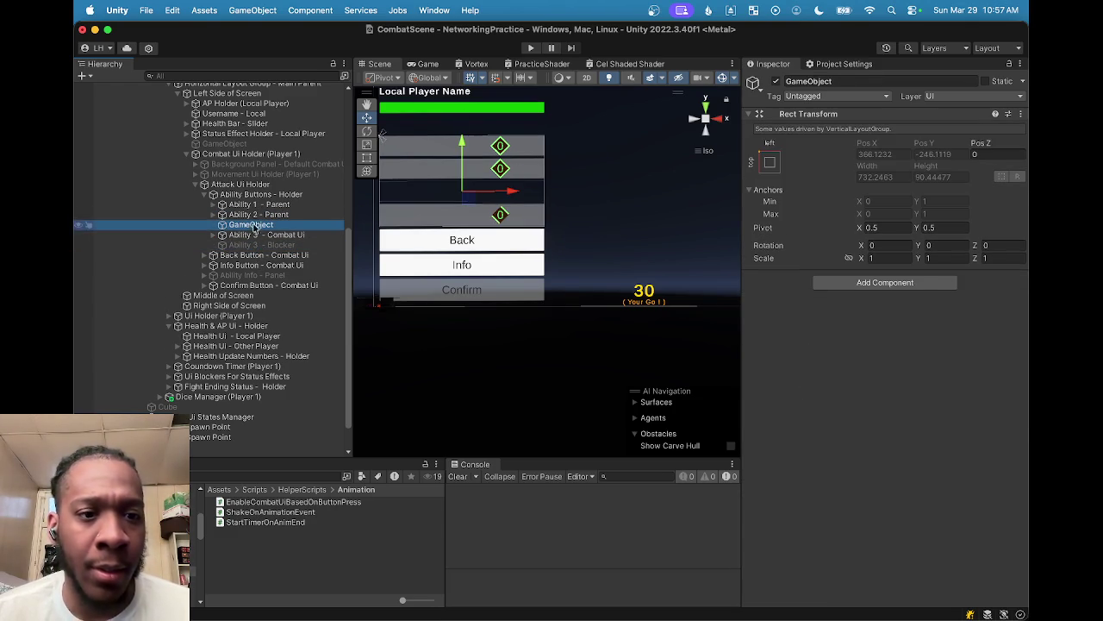
Step: Rename the empty GameObject to 'Ability 3 - Parent'
{"action": "left_click", "coordinate": [847, 82]}
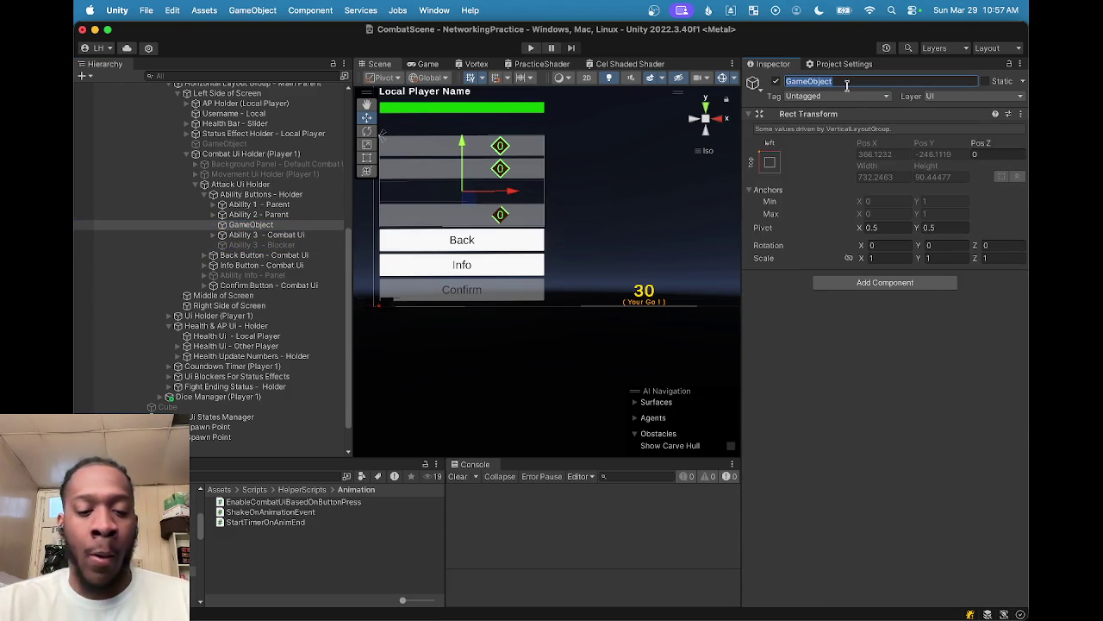
{"action": "type", "text": "Ability 2 - Parent"}
{"action": "key", "text": "Left"}
{"action": "key", "text": "Left"}
{"action": "key", "text": "Left"}
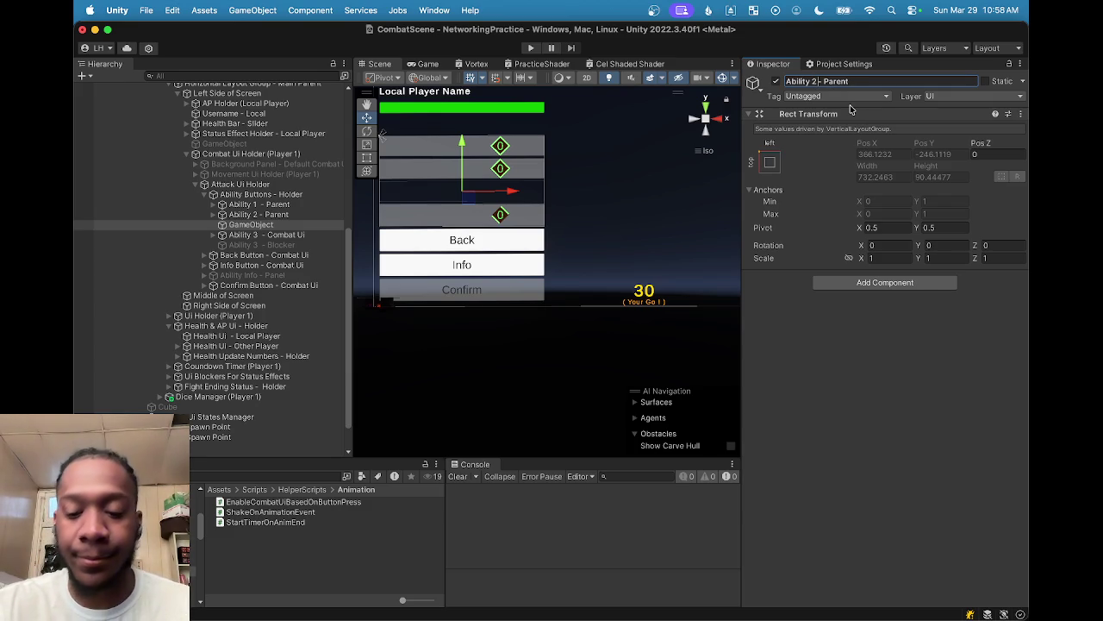
{"action": "type", "text": "3"}
{"action": "key", "text": "Return"}
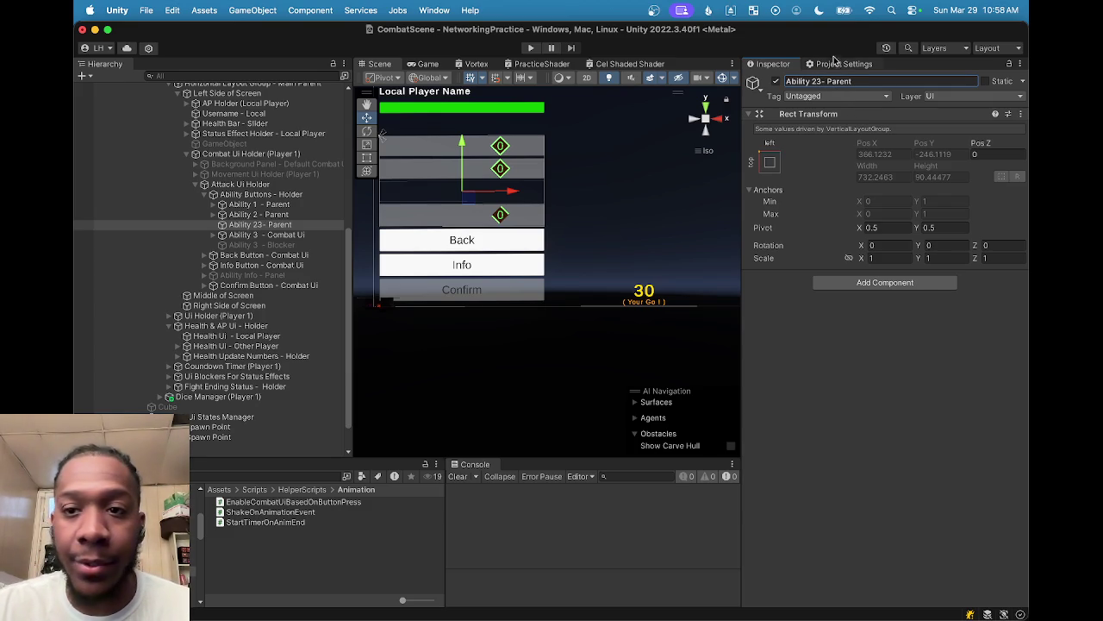
{"action": "left_click", "coordinate": [825, 81]}
{"action": "left_click", "coordinate": [825, 81]}
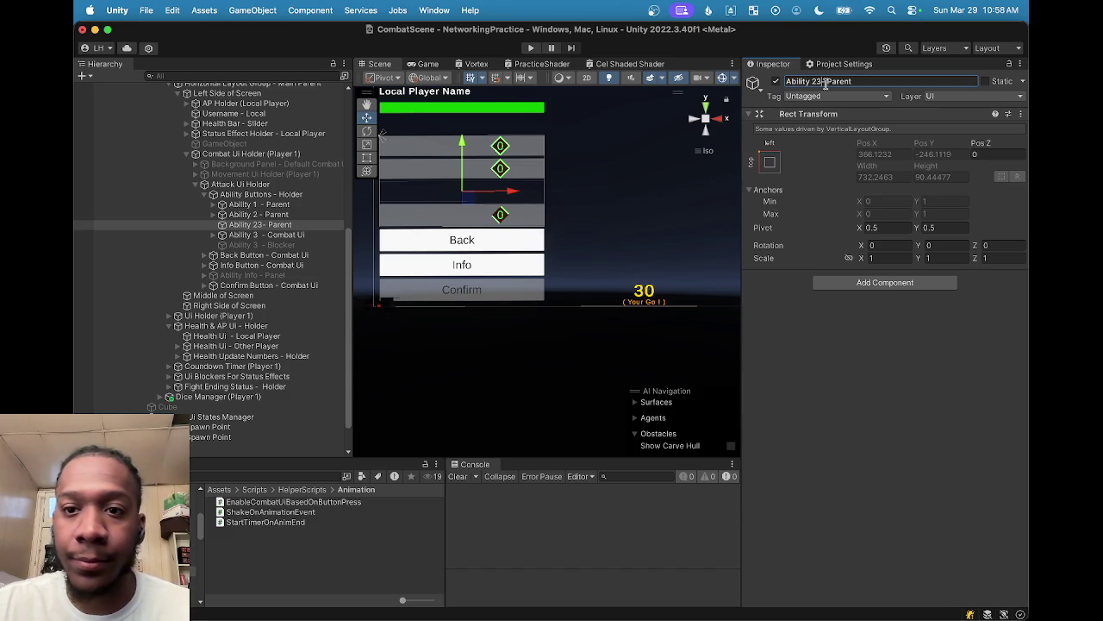
{"action": "key", "text": "Left"}
{"action": "key", "text": "Left"}
{"action": "key", "text": "BackSpace"}
{"action": "key", "text": "Return"}
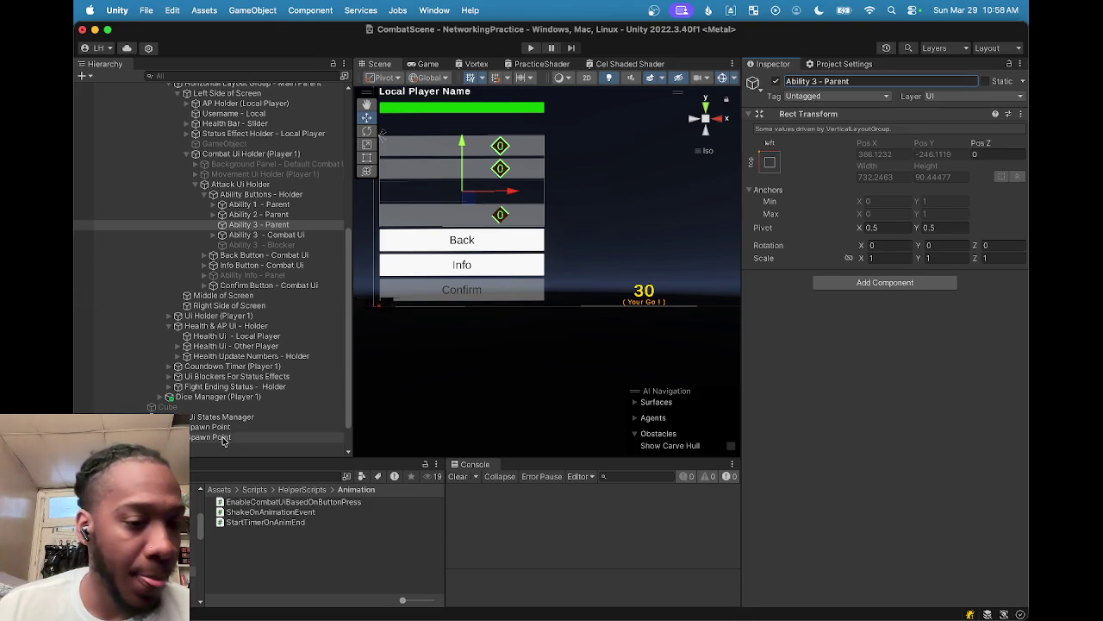
{"action": "mouse_move", "coordinate": [691, 616]}
{"action": "left_click", "coordinate": [710, 590]}
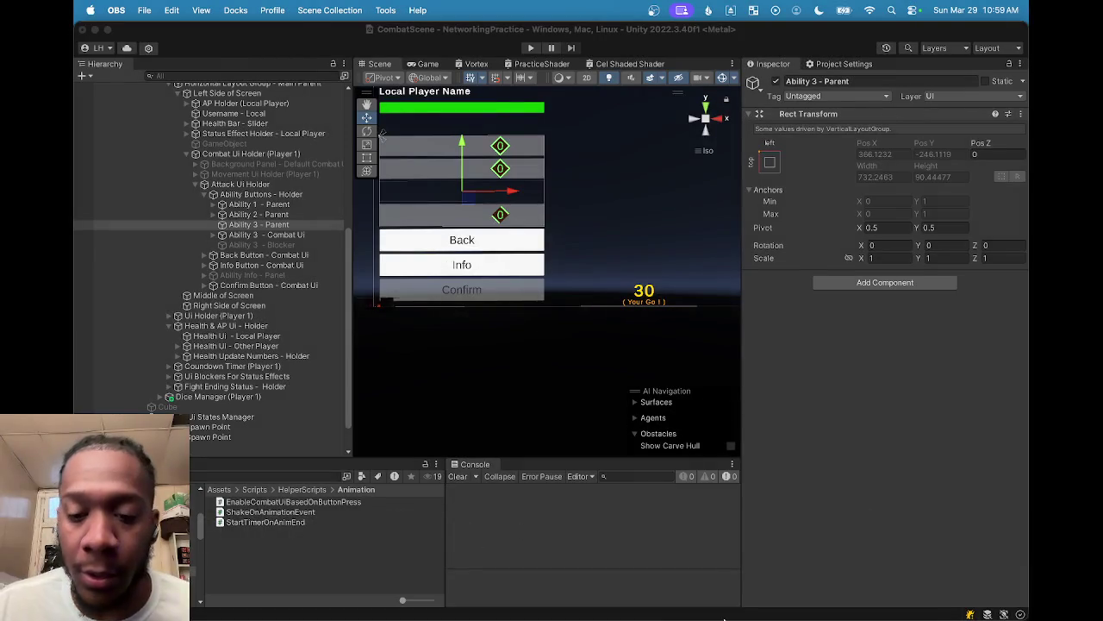
{"action": "left_click", "coordinate": [790, 591]}
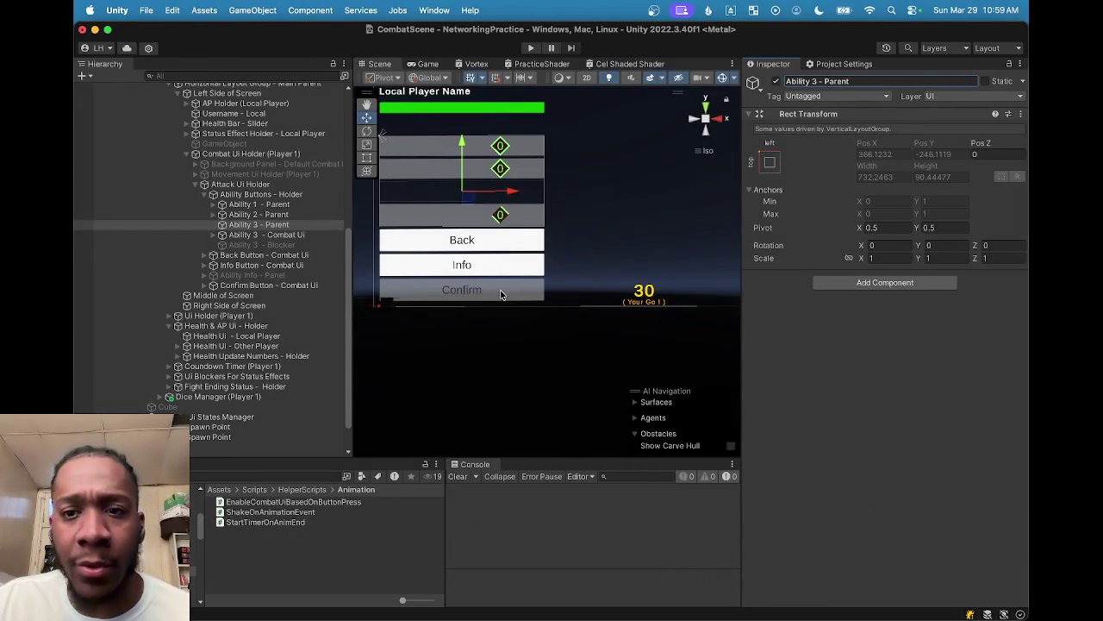
Step: Nest Ability 3 - Combat Ui under Ability 3 - Parent and give Outline - Ap Light Display preferred width and min height 105
{"action": "left_click_drag", "start_coordinate": [270, 236], "coordinate": [269, 226]}
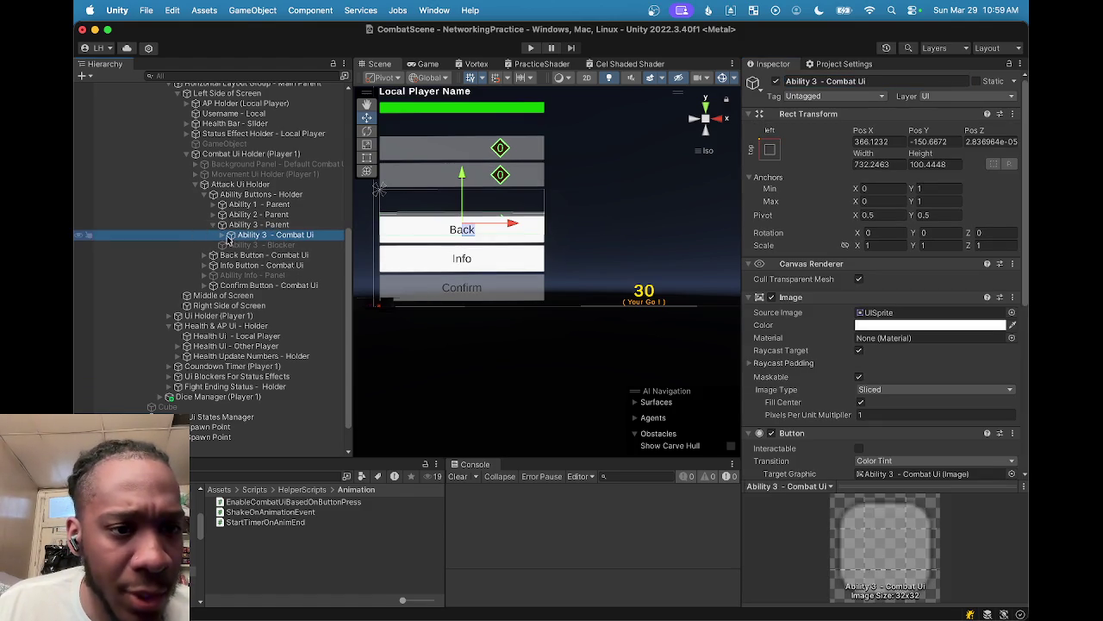
{"action": "left_click", "coordinate": [231, 235]}
{"action": "left_click", "coordinate": [293, 265]}
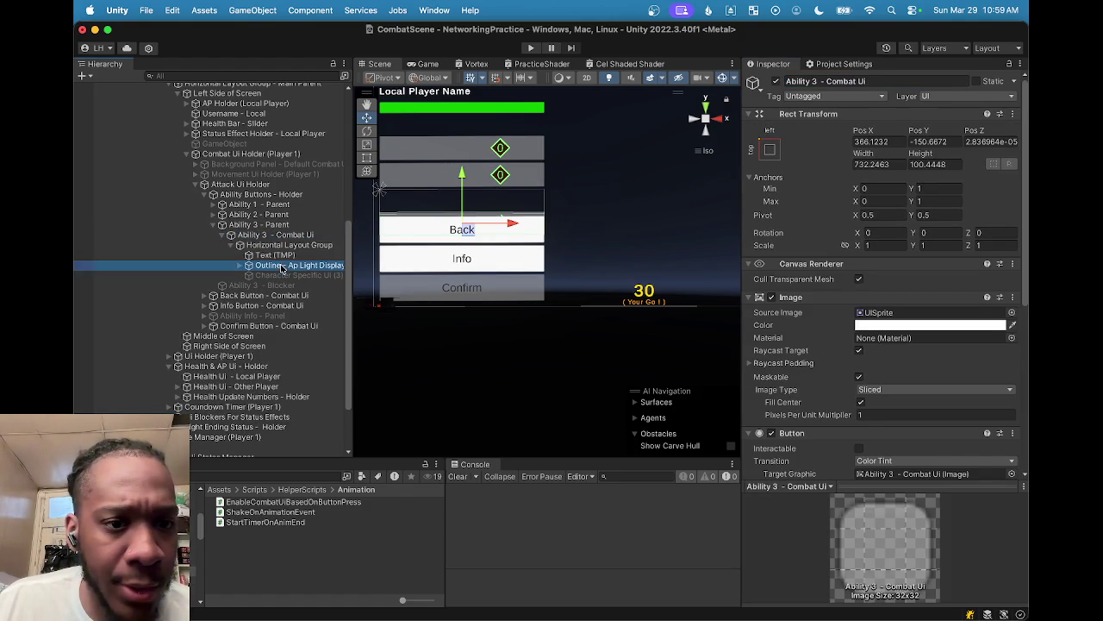
{"action": "scroll", "coordinate": [810, 349], "scroll_direction": "down", "scroll_amount": 4}
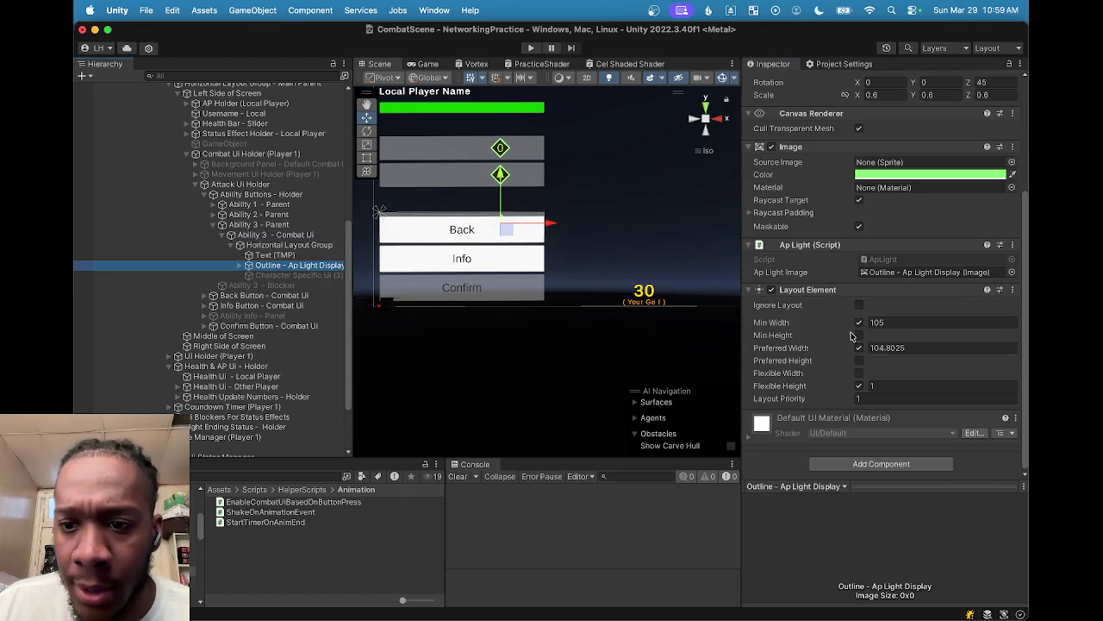
{"action": "left_click", "coordinate": [898, 346]}
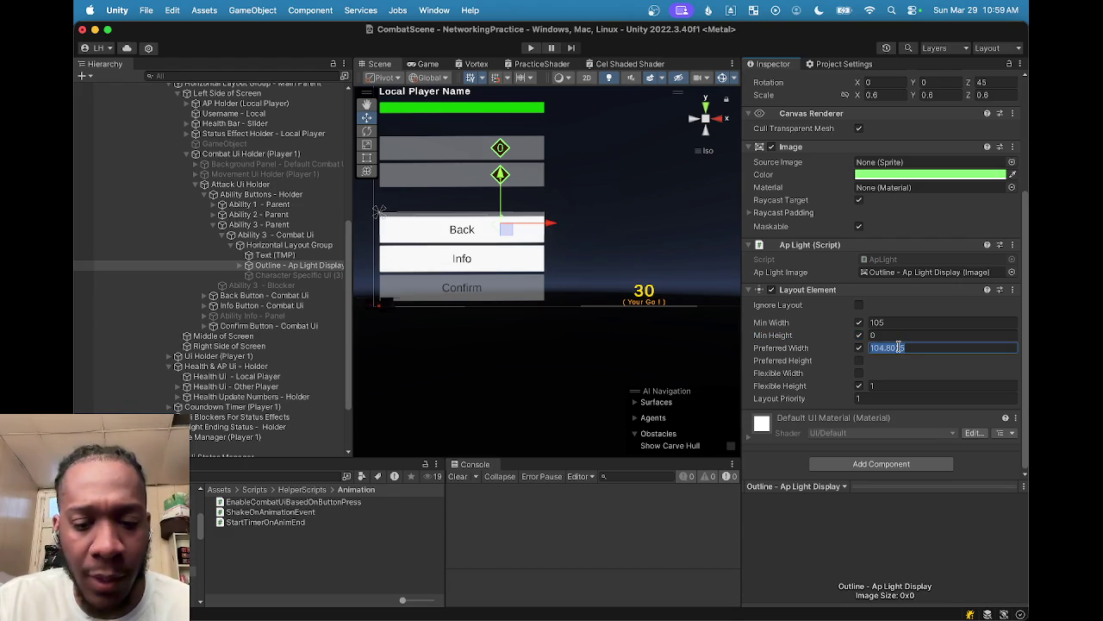
{"action": "type", "text": "105"}
{"action": "left_click", "coordinate": [907, 336]}
{"action": "type", "text": "105"}
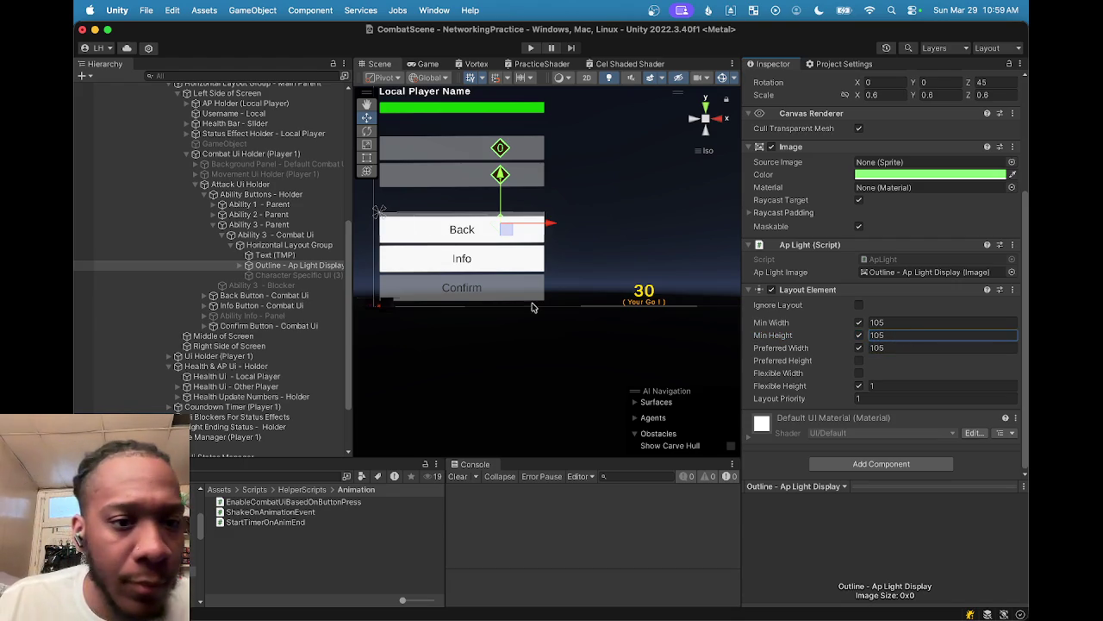
Step: Move Ability 3 - Blocker into Ability 3 - Parent and reselect Ability 3 - Combat Ui
{"action": "left_click", "coordinate": [297, 244]}
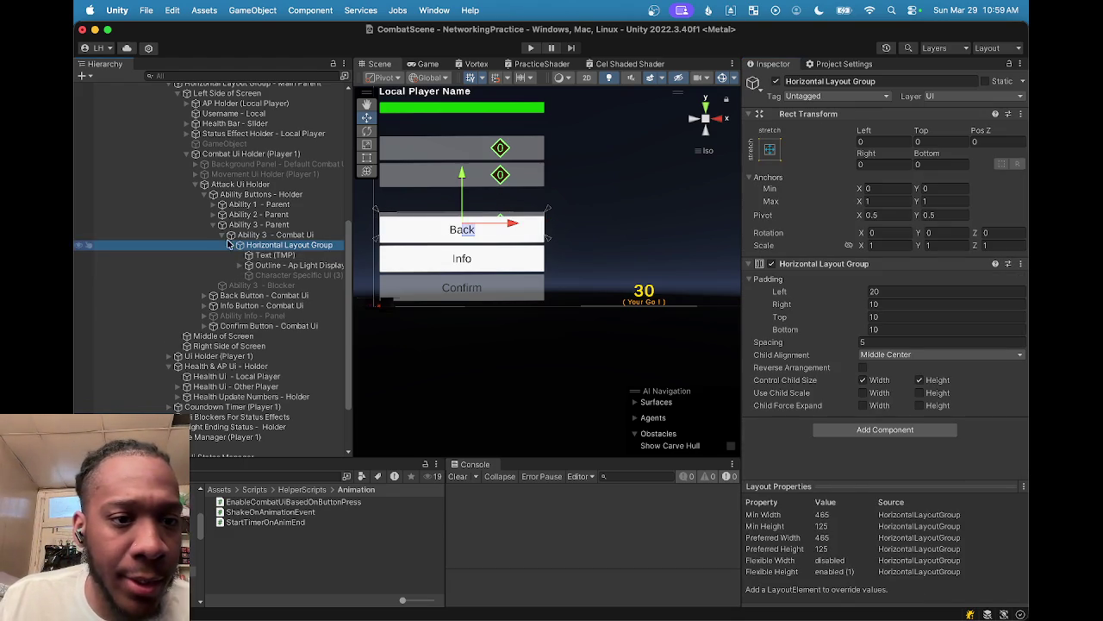
{"action": "left_click", "coordinate": [222, 234]}
{"action": "left_click", "coordinate": [269, 235]}
{"action": "mouse_move", "coordinate": [259, 248]}
{"action": "left_mouse_down"}
{"action": "mouse_move", "coordinate": [271, 231]}
{"action": "mouse_move", "coordinate": [273, 245]}
{"action": "left_mouse_up"}
{"action": "left_click", "coordinate": [272, 235]}
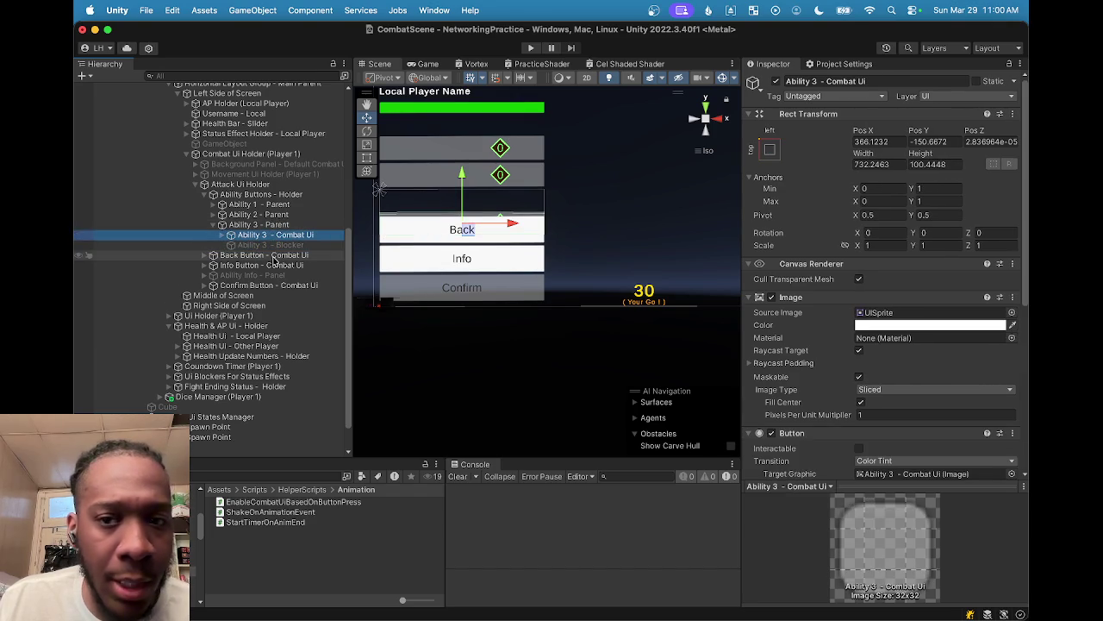
Step: Anchor Ability 3 - Combat Ui to stretch-stretch with all offsets and Pos Z at 0
{"action": "left_click", "coordinate": [771, 151]}
{"action": "left_click", "coordinate": [905, 339]}
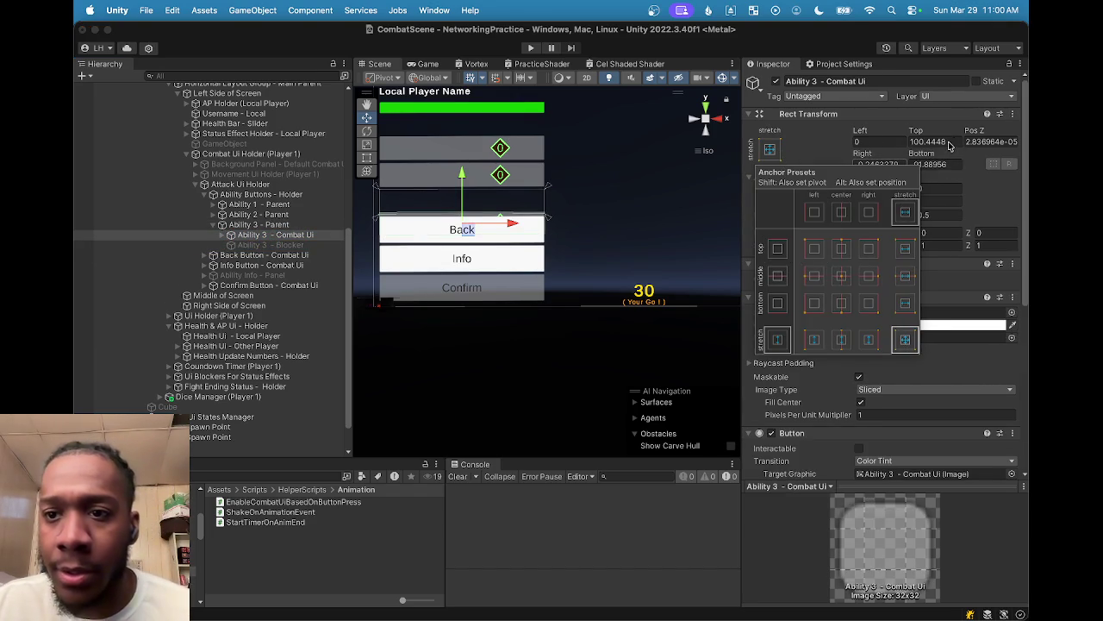
{"action": "left_click", "coordinate": [948, 142]}
{"action": "type", "text": "0"}
{"action": "key", "text": "Tab"}
{"action": "type", "text": "0"}
{"action": "left_click", "coordinate": [938, 164]}
{"action": "type", "text": "0"}
{"action": "left_click", "coordinate": [892, 165]}
{"action": "type", "text": "0"}
{"action": "left_click", "coordinate": [937, 141]}
{"action": "type", "text": "0"}
{"action": "left_click", "coordinate": [937, 163]}
{"action": "type", "text": "0"}
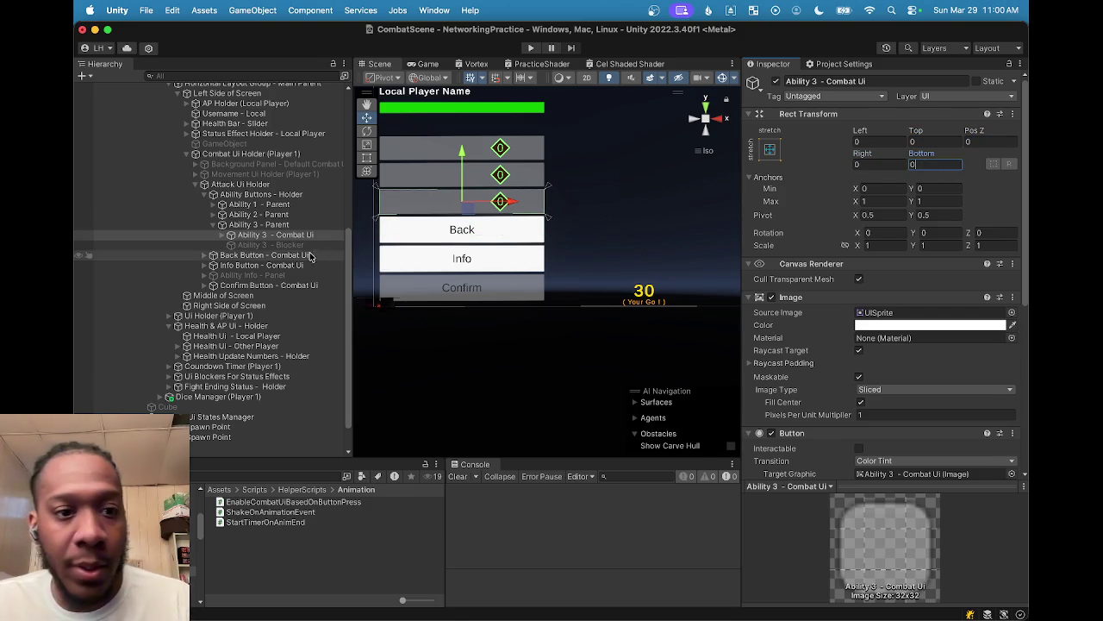
Step: Zero Ability 3 - Blocker's Left, Right, Top, Bottom and Pos Z values
{"action": "left_click", "coordinate": [285, 245]}
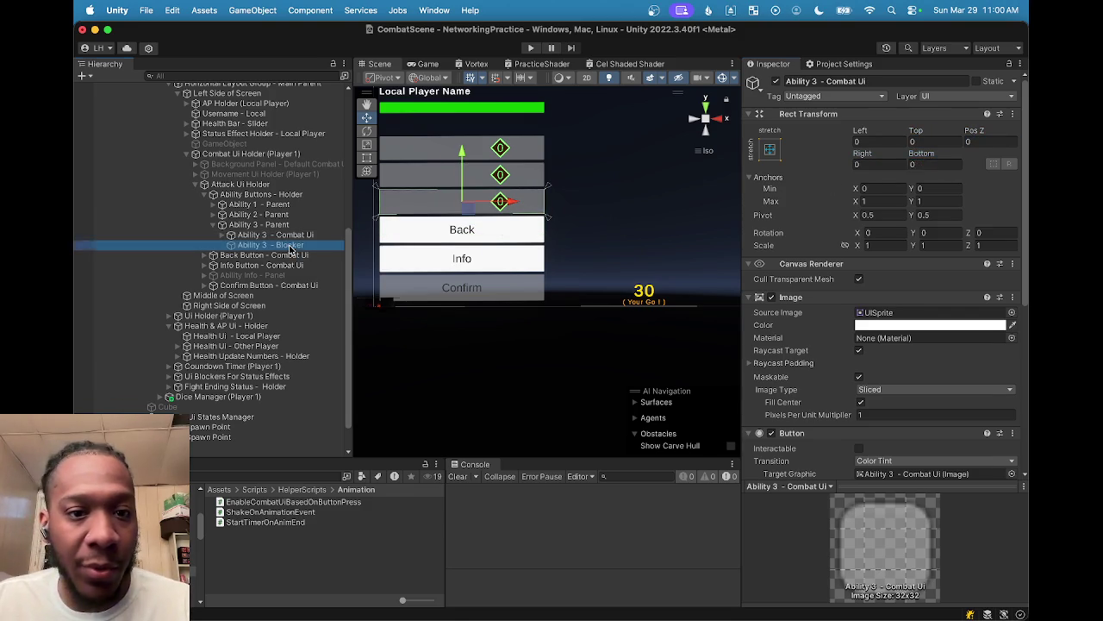
{"action": "left_click", "coordinate": [877, 142]}
{"action": "type", "text": "0"}
{"action": "left_click", "coordinate": [874, 164]}
{"action": "type", "text": "0"}
{"action": "left_click", "coordinate": [938, 163]}
{"action": "type", "text": "0"}
{"action": "left_click", "coordinate": [938, 142]}
{"action": "type", "text": "0"}
{"action": "left_click", "coordinate": [998, 141]}
{"action": "type", "text": "0"}
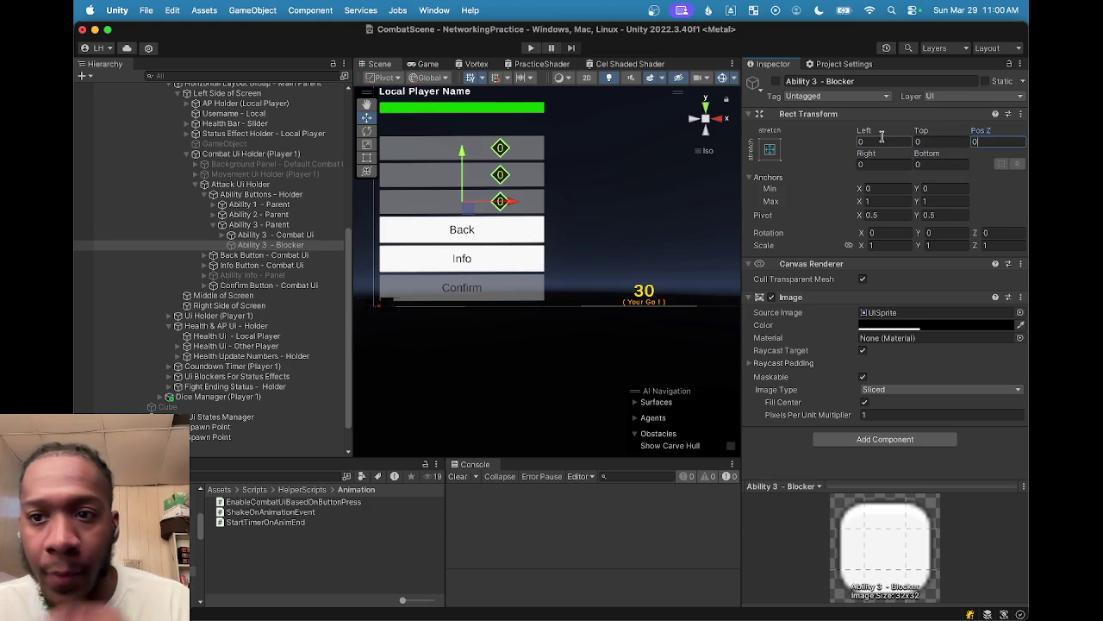
{"action": "key", "text": "Return"}
Step: Briefly enable and disable the Blocker, and check the scene in perspective and orthographic views
{"action": "left_click", "coordinate": [778, 82]}
{"action": "left_click", "coordinate": [777, 82]}
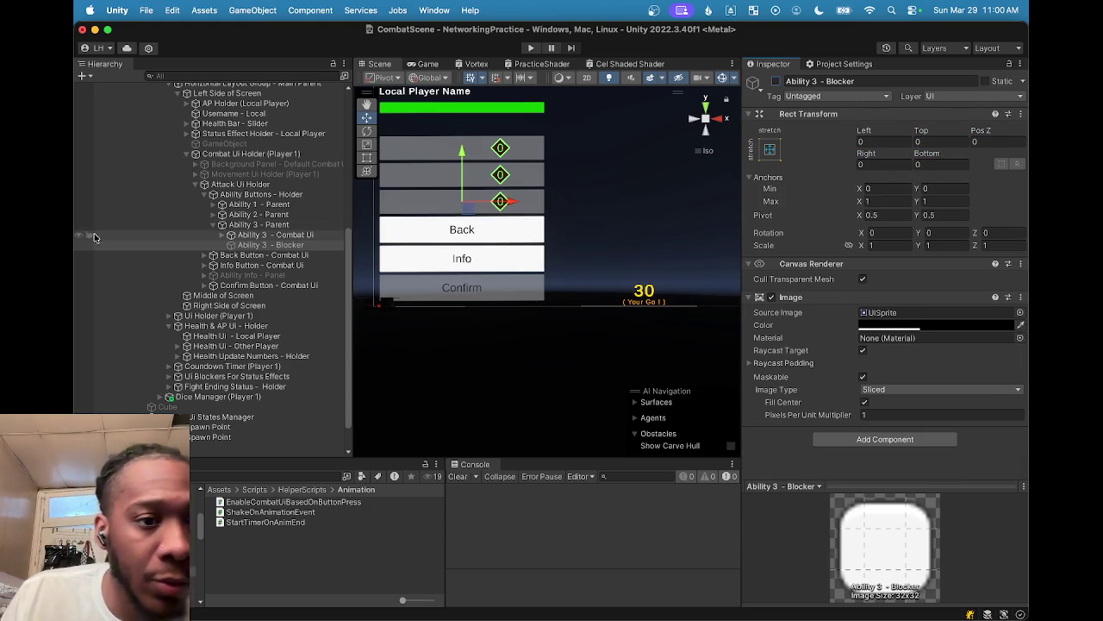
{"action": "mouse_move", "coordinate": [454, 211]}
{"action": "left_mouse_down"}
{"action": "mouse_move", "coordinate": [630, 141]}
{"action": "mouse_move", "coordinate": [628, 163]}
{"action": "mouse_move", "coordinate": [514, 249]}
{"action": "mouse_move", "coordinate": [584, 198]}
{"action": "left_mouse_up"}
{"action": "left_click", "coordinate": [700, 154]}
{"action": "left_click", "coordinate": [700, 154]}
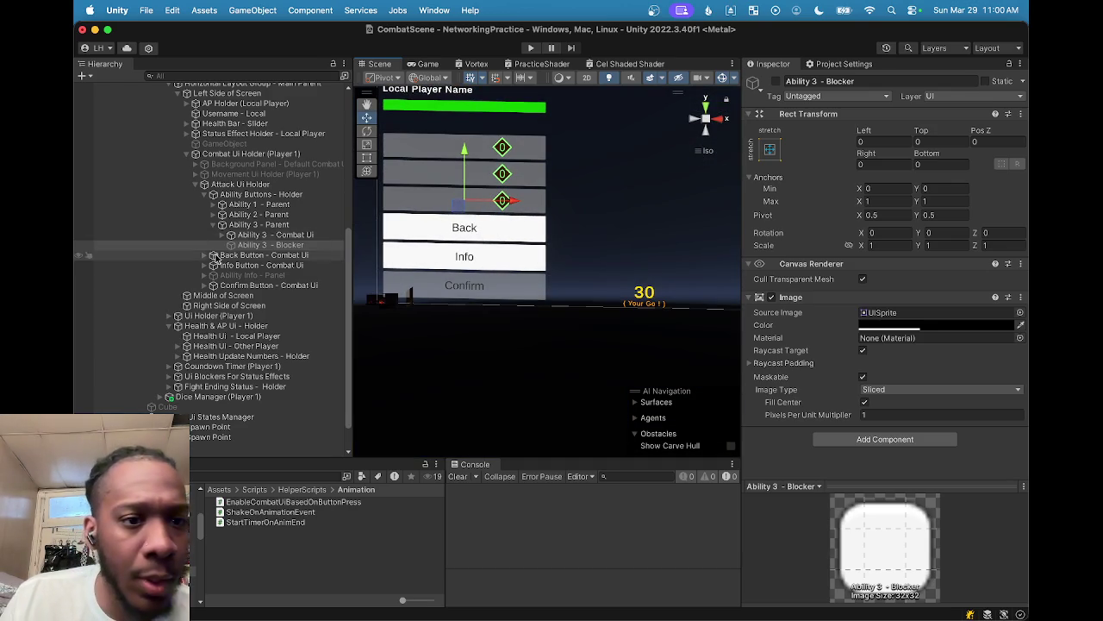
{"action": "left_click", "coordinate": [222, 225]}
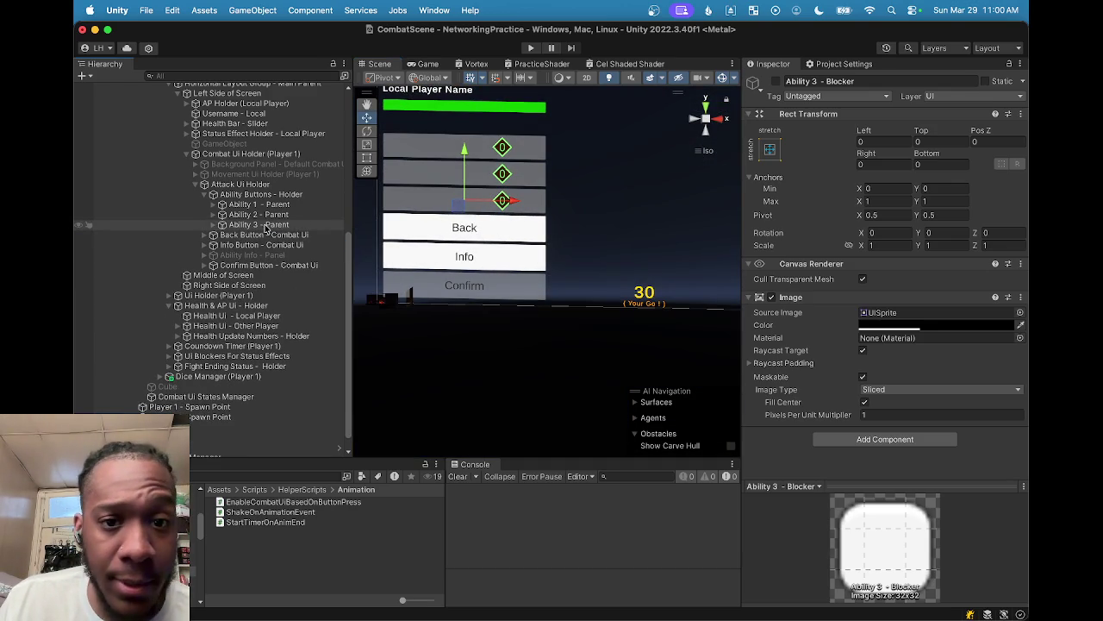
Step: Preview the Game view at 4:3, 16:9 Portrait and 20:9, then go back to the Scene view
{"action": "left_click", "coordinate": [424, 64]}
{"action": "left_click", "coordinate": [483, 77]}
{"action": "left_click", "coordinate": [506, 215]}
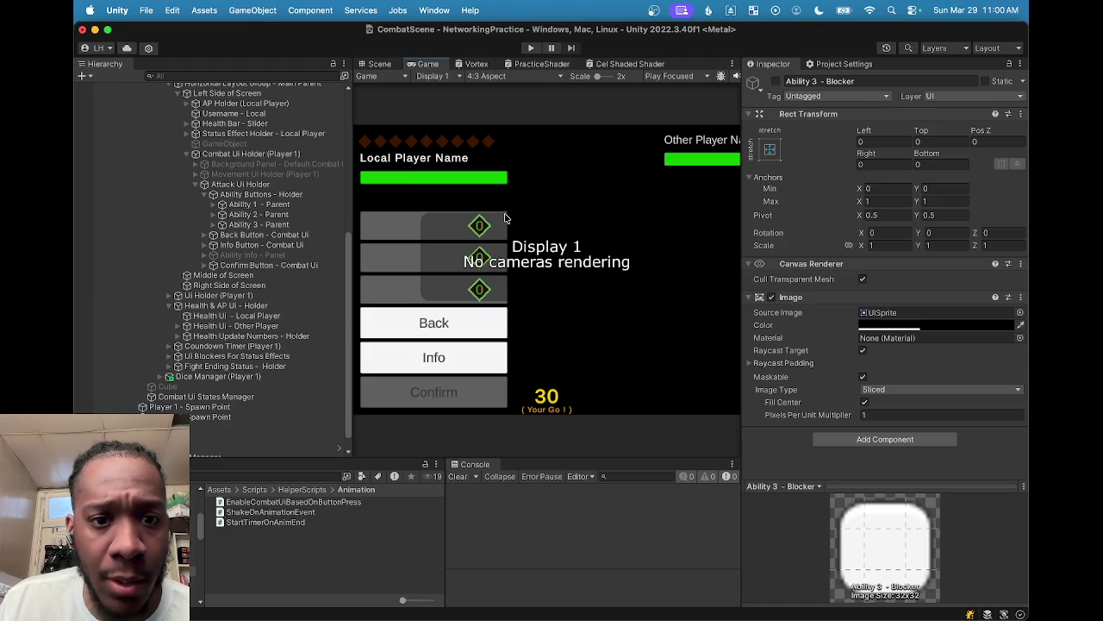
{"action": "left_click", "coordinate": [483, 77]}
{"action": "left_click", "coordinate": [507, 210]}
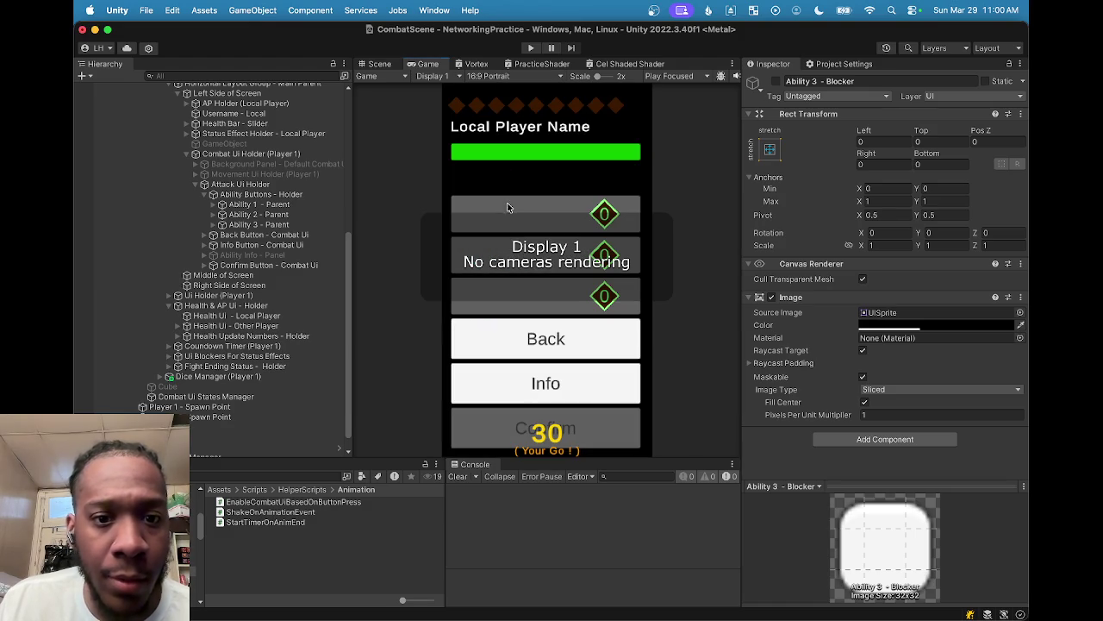
{"action": "left_click", "coordinate": [487, 76]}
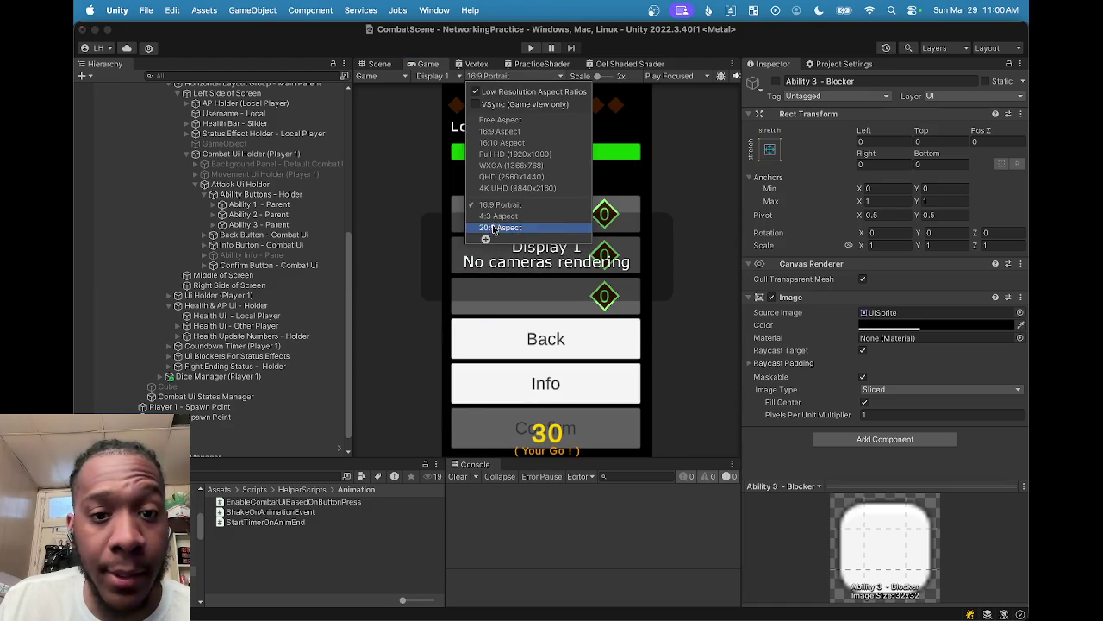
{"action": "left_click", "coordinate": [493, 228]}
{"action": "left_click", "coordinate": [379, 64]}
{"action": "scroll", "coordinate": [474, 248], "scroll_direction": "down", "scroll_amount": 2}
{"action": "scroll", "coordinate": [640, 216], "scroll_direction": "up", "scroll_amount": 2}
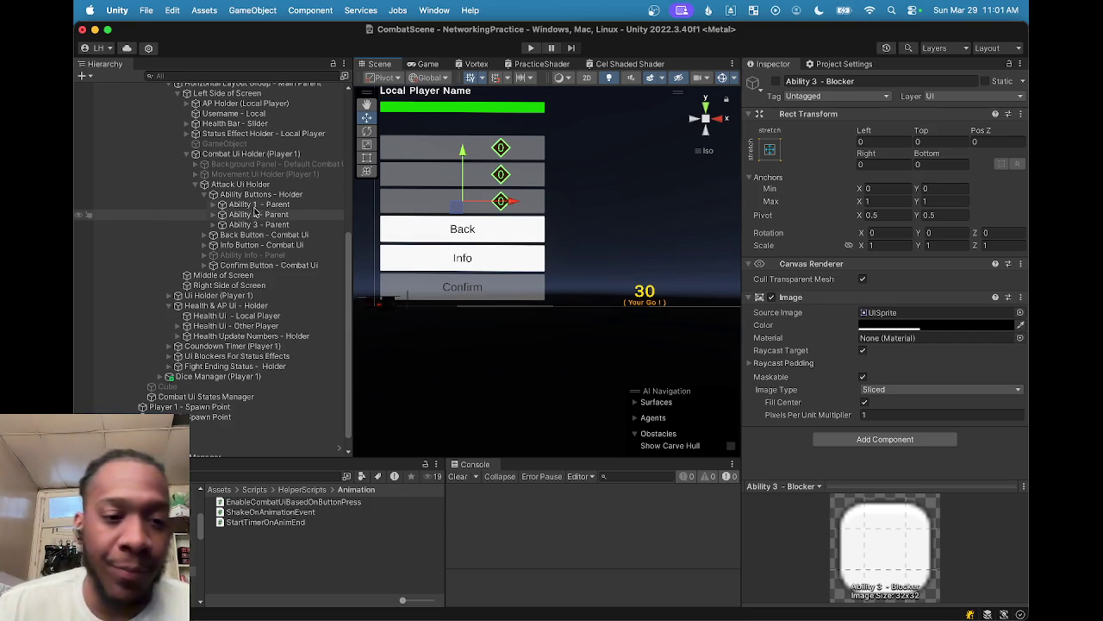
{"action": "scroll", "coordinate": [541, 248], "scroll_direction": "down", "scroll_amount": 2}
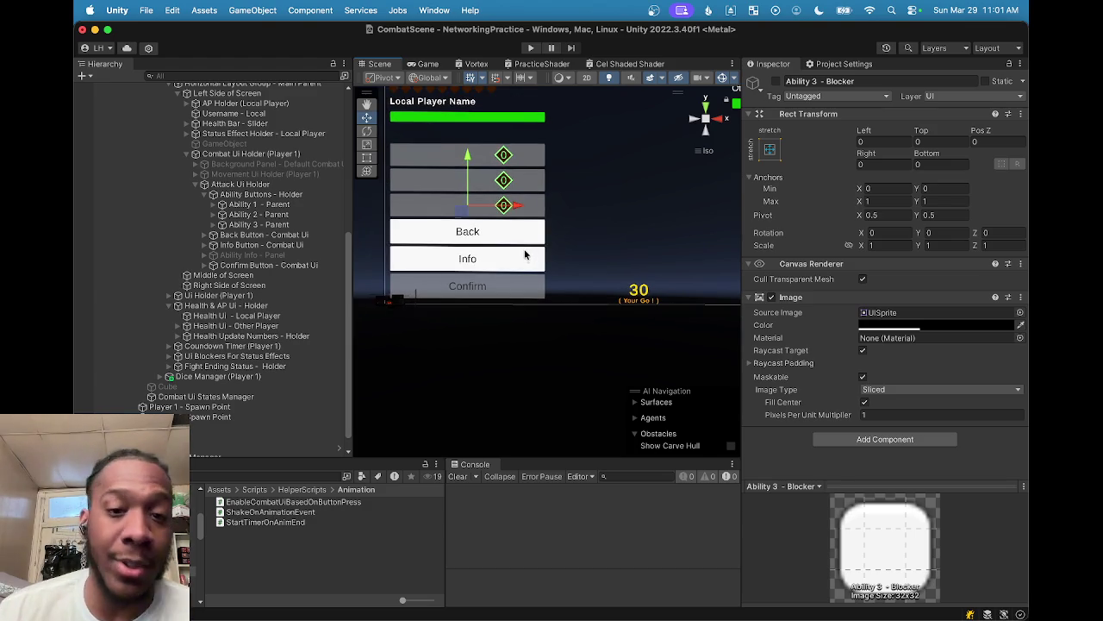
Step: Pan the scene view and select the Back button to inspect its settings
{"action": "scroll", "coordinate": [524, 251], "scroll_direction": "up", "scroll_amount": 2}
{"action": "left_click_drag", "start_coordinate": [524, 256], "coordinate": [526, 287]}
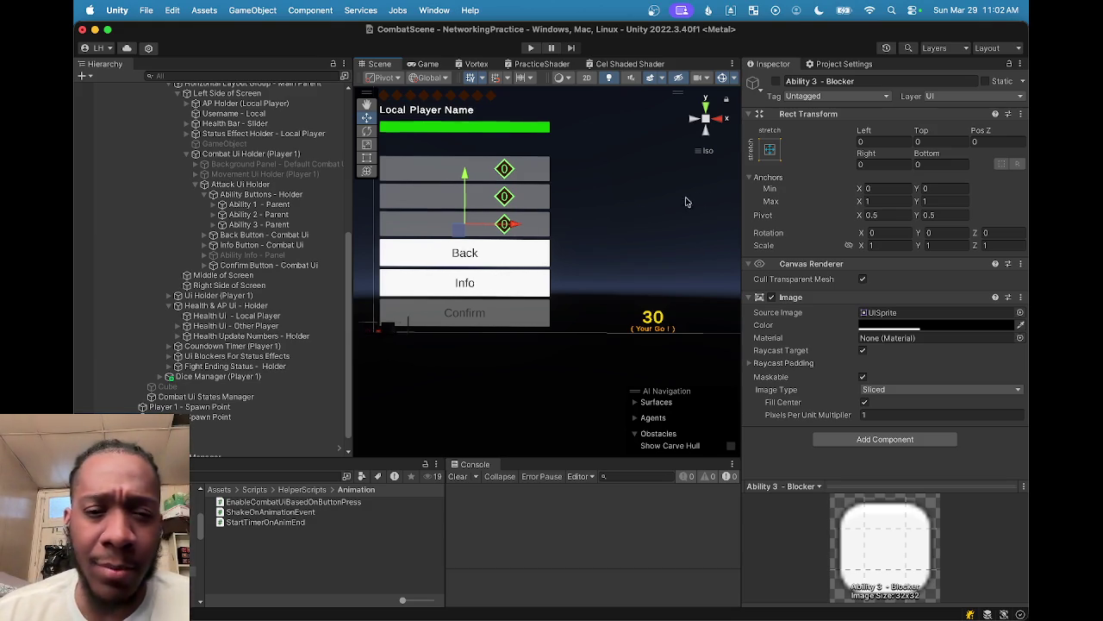
{"action": "left_click", "coordinate": [223, 236]}
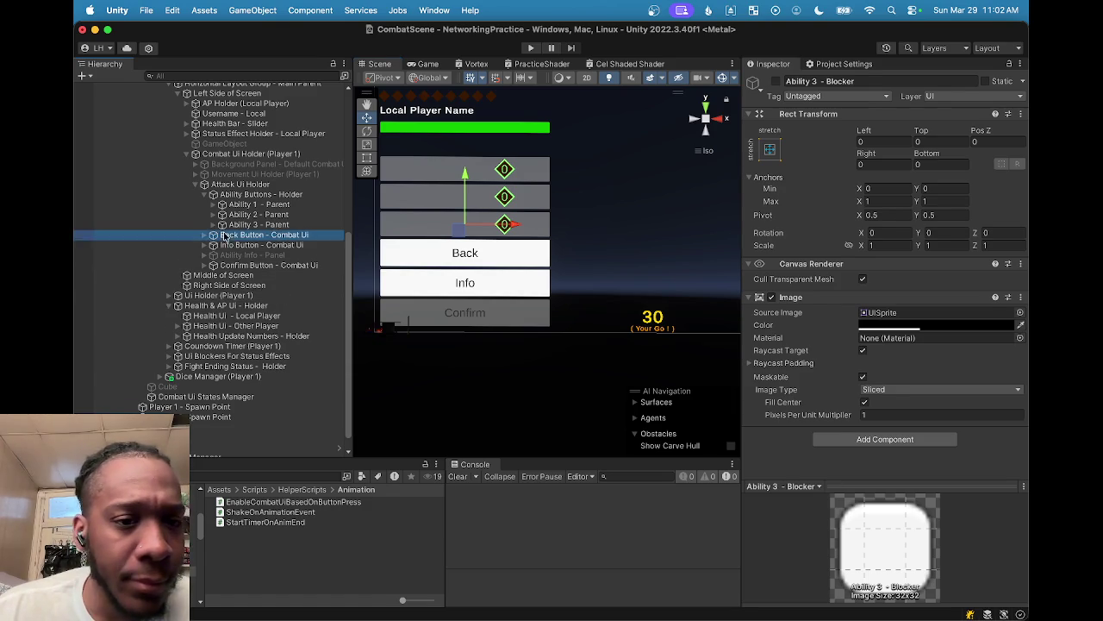
Step: Frame the combat UI and deactivate the Attack Ui Holder to hide its buttons
{"action": "left_click", "coordinate": [237, 247]}
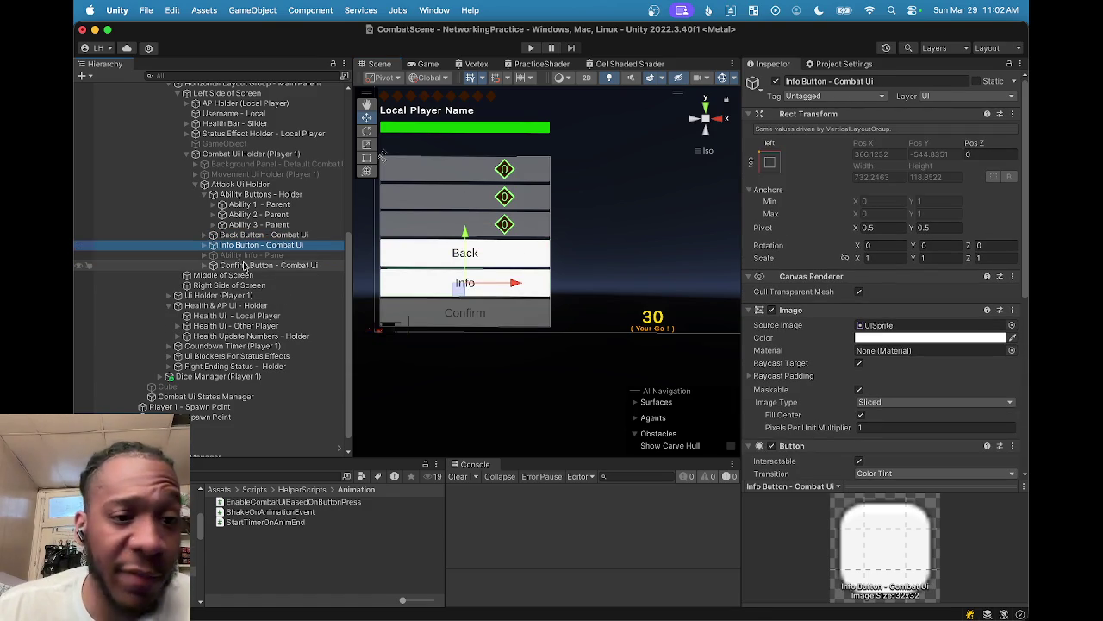
{"action": "left_click", "coordinate": [196, 185]}
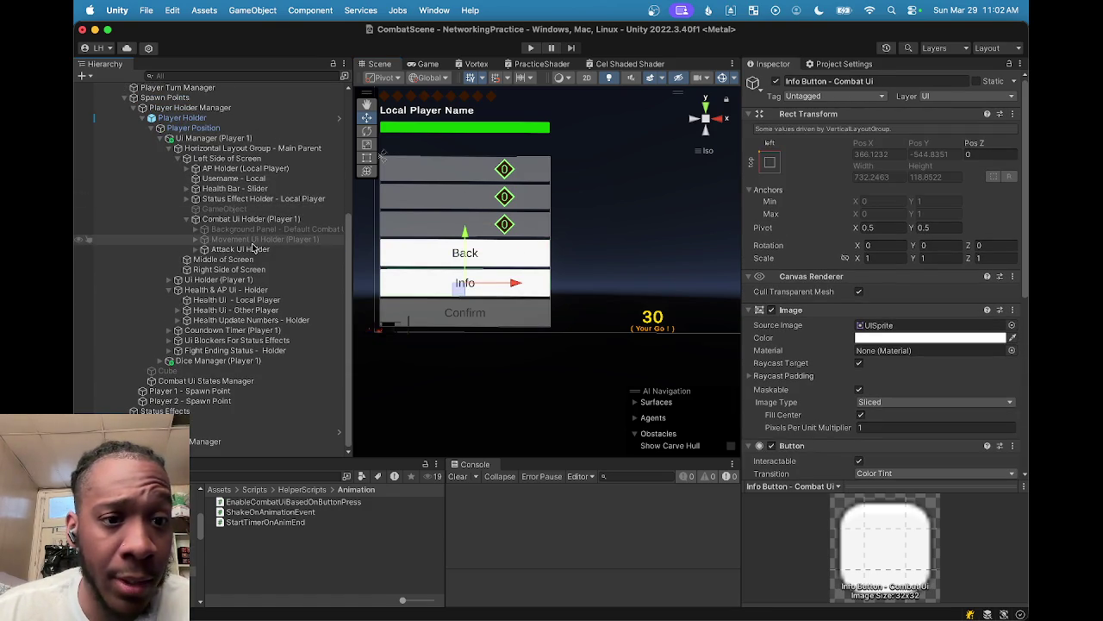
{"action": "key", "text": "f"}
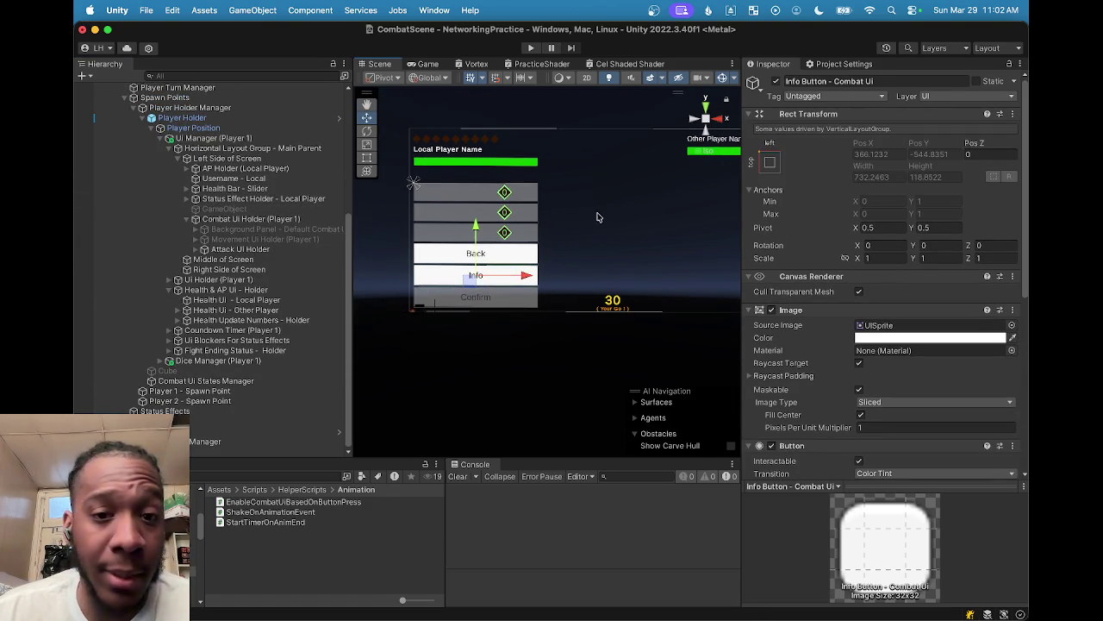
{"action": "left_click", "coordinate": [260, 250]}
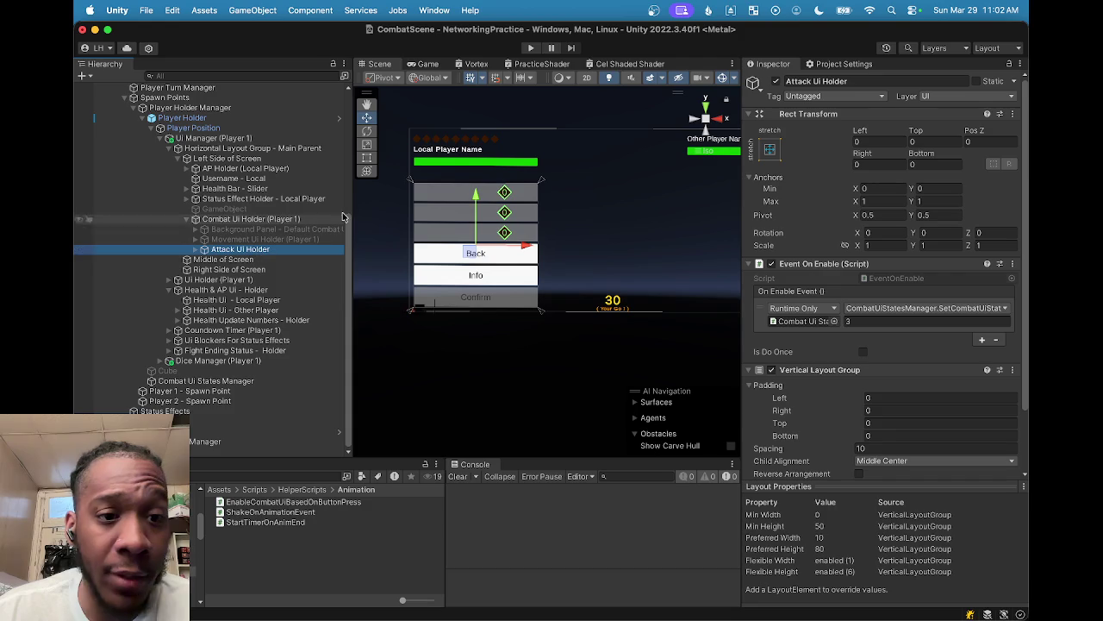
{"action": "left_click", "coordinate": [775, 81]}
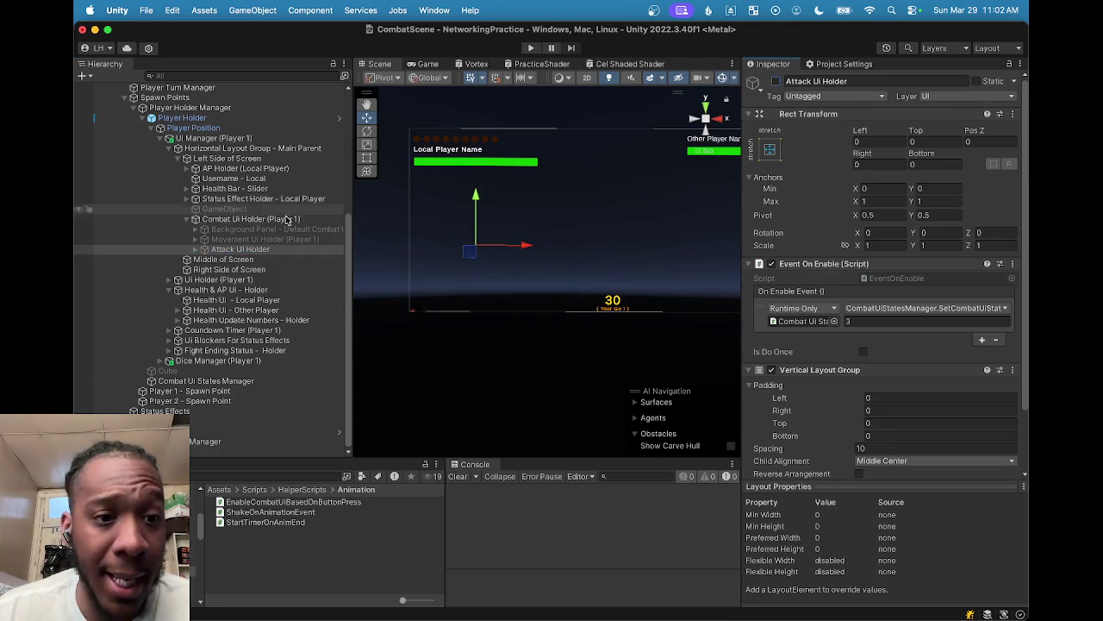
Step: Preview the Movement Ui Holder and the default Background Panel by toggling each on and back off
{"action": "left_click", "coordinate": [284, 239]}
{"action": "left_click", "coordinate": [775, 81]}
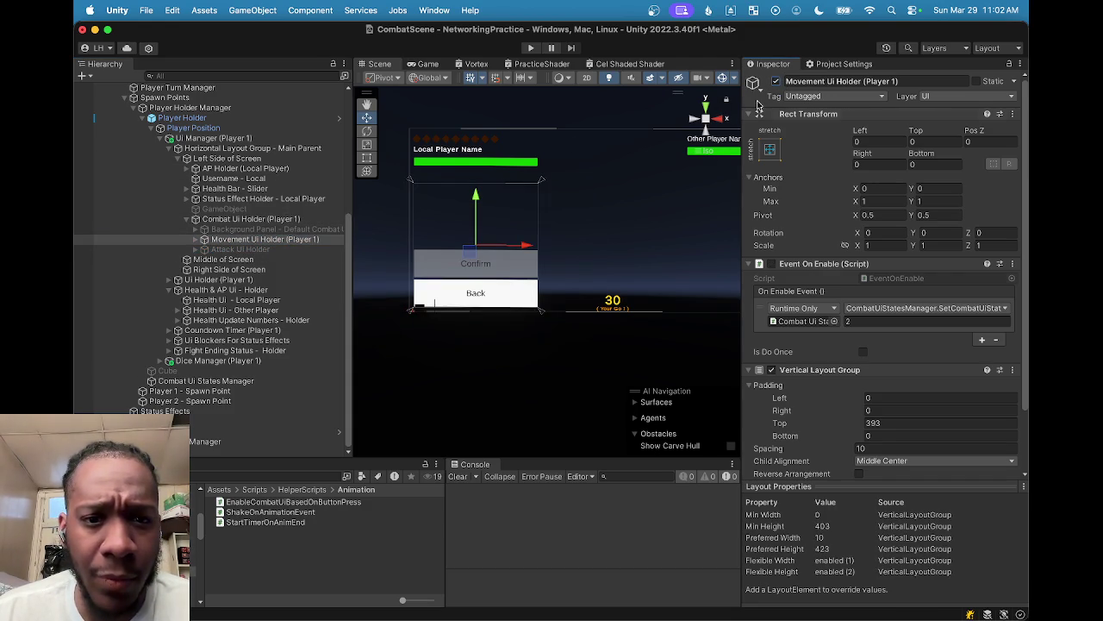
{"action": "scroll", "coordinate": [561, 214], "scroll_direction": "up", "scroll_amount": 3}
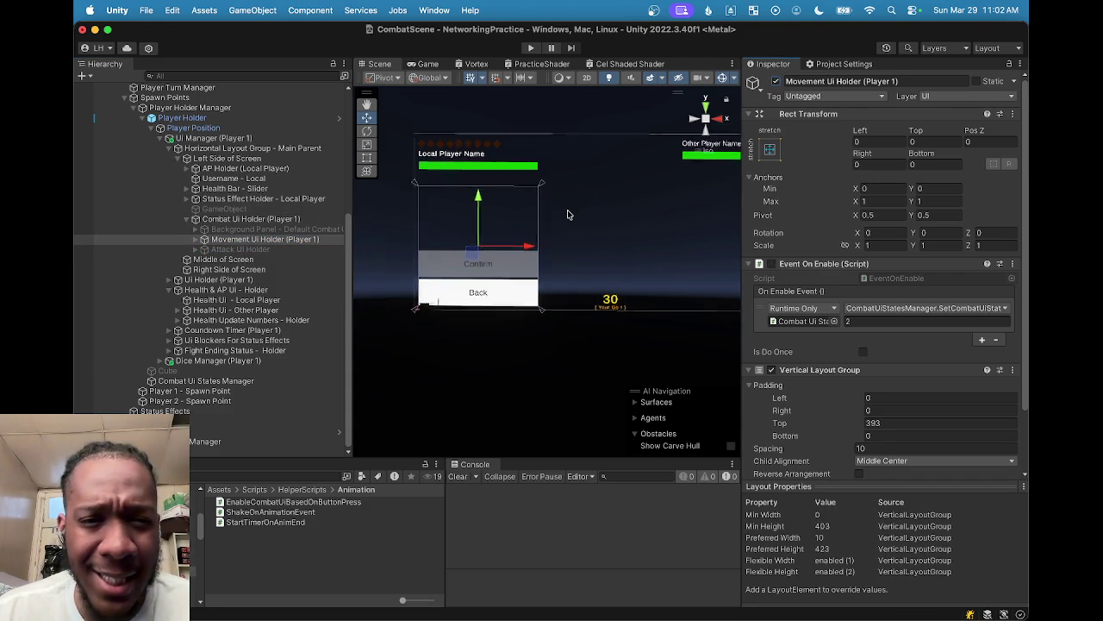
{"action": "left_click", "coordinate": [775, 81]}
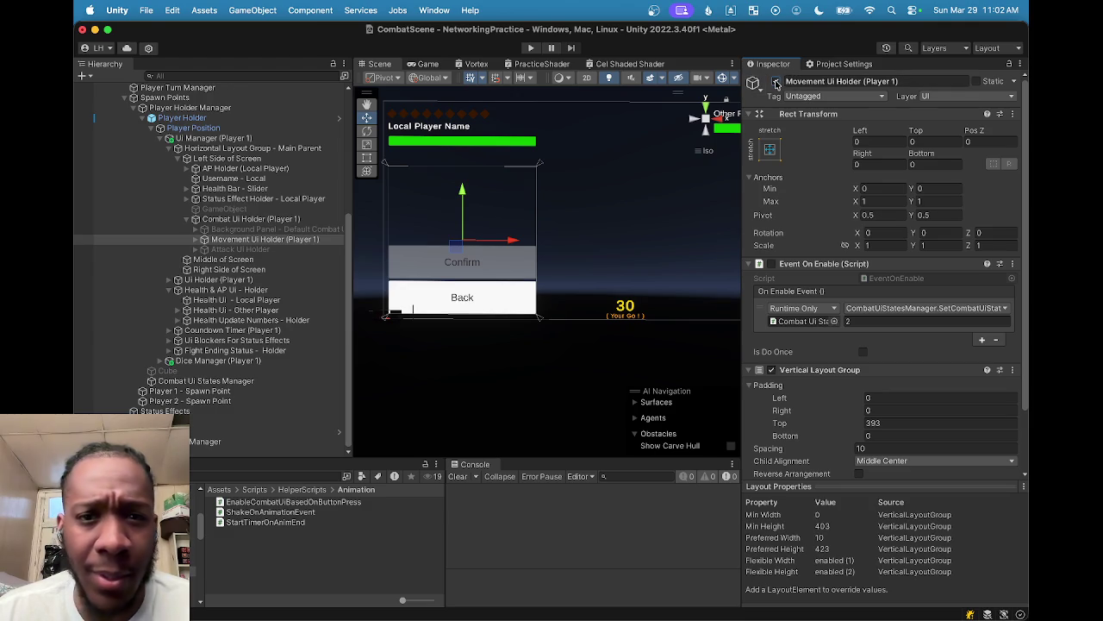
{"action": "left_click", "coordinate": [273, 229]}
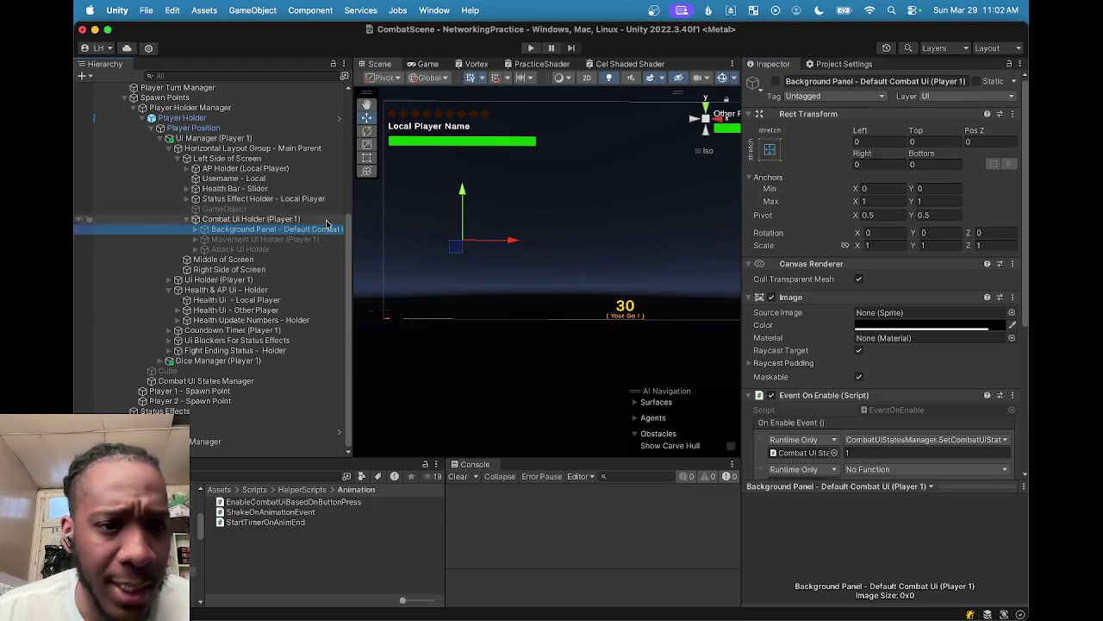
{"action": "left_click", "coordinate": [776, 81]}
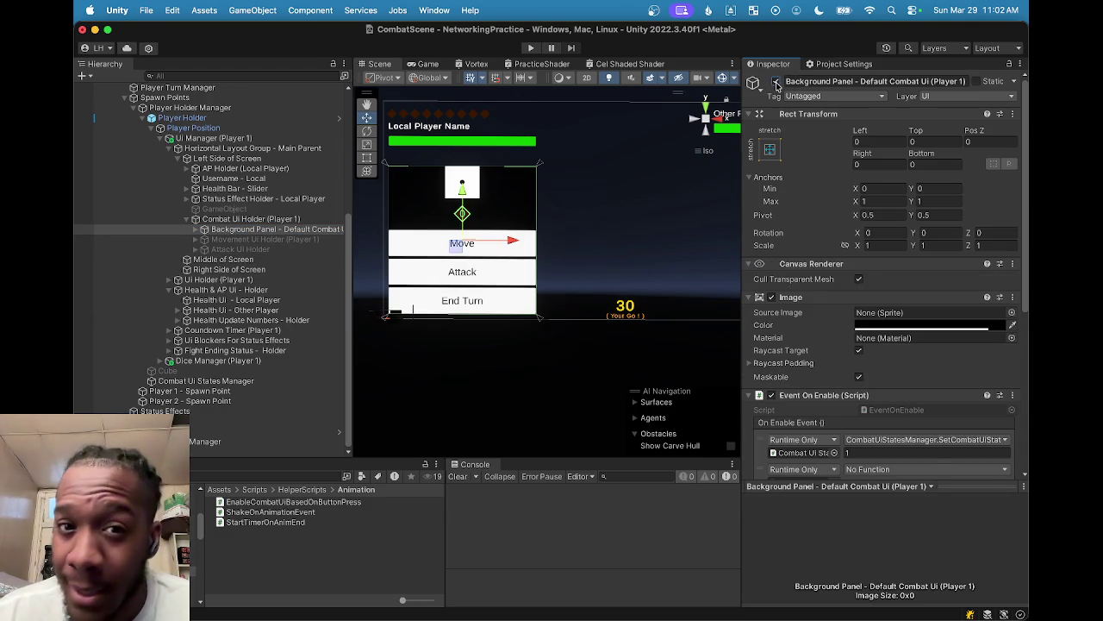
{"action": "left_click", "coordinate": [777, 82]}
{"action": "scroll", "coordinate": [455, 181], "scroll_direction": "down", "scroll_amount": 2}
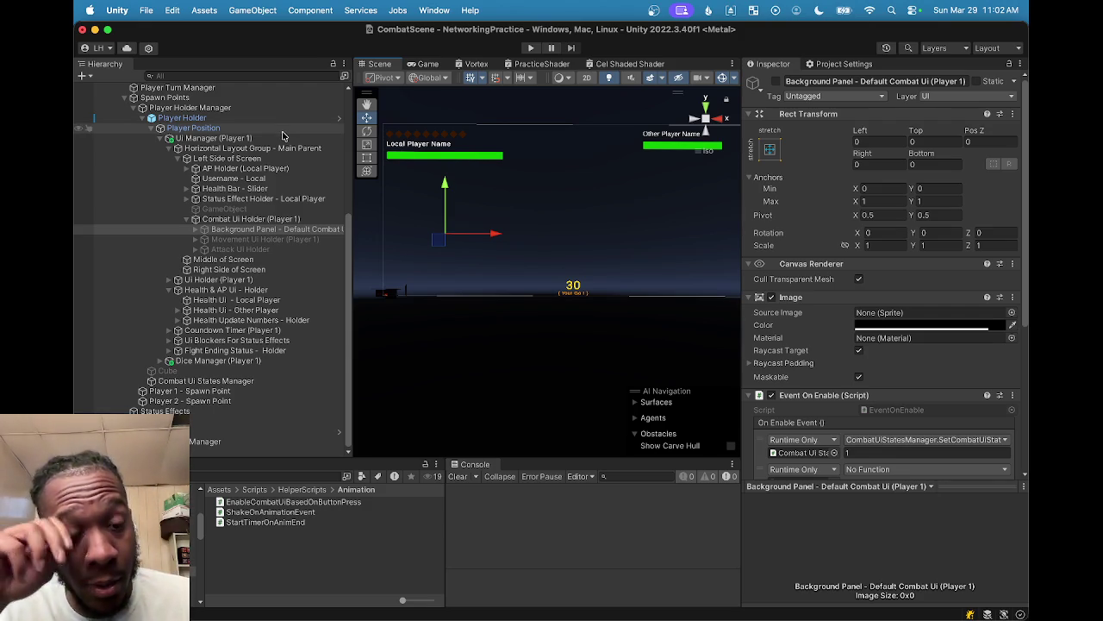
Step: Collapse Combat Ui Holder and Left Side of Screen in the Hierarchy
{"action": "left_click", "coordinate": [184, 221]}
{"action": "left_click", "coordinate": [185, 219]}
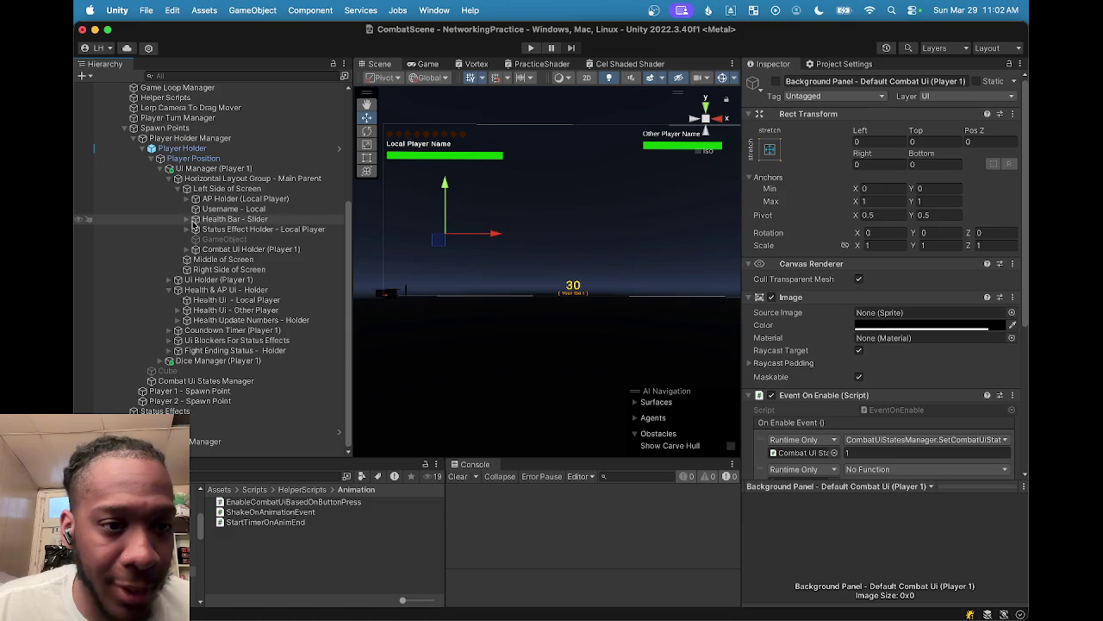
{"action": "left_click", "coordinate": [179, 189]}
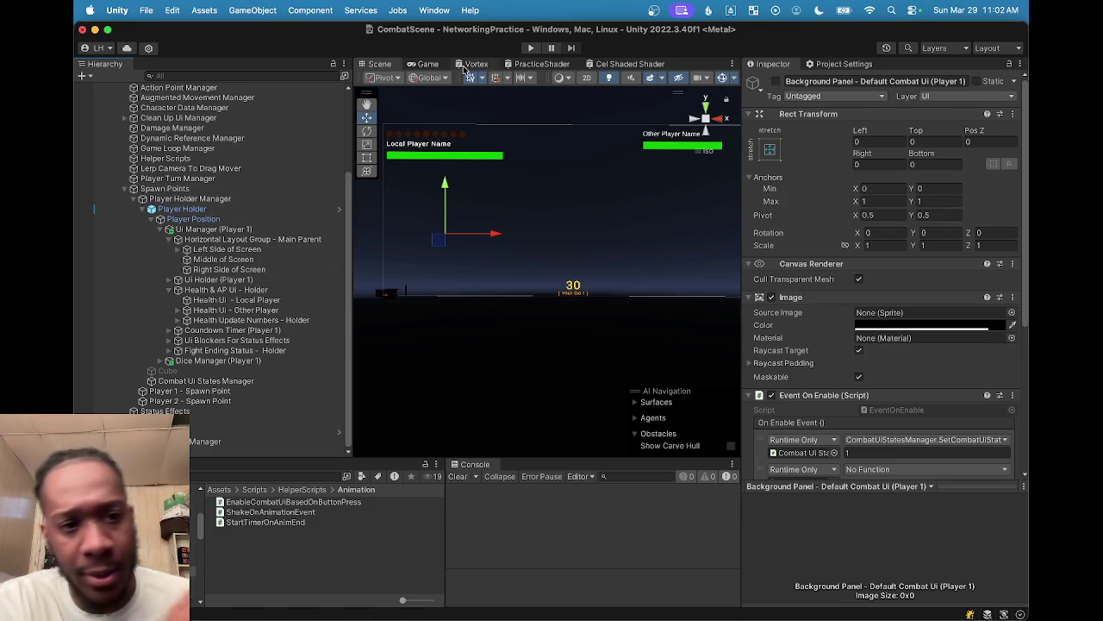
Step: Experiment with the Left Side of Screen widths, then restore min and preferred width to 550
{"action": "left_click", "coordinate": [244, 258]}
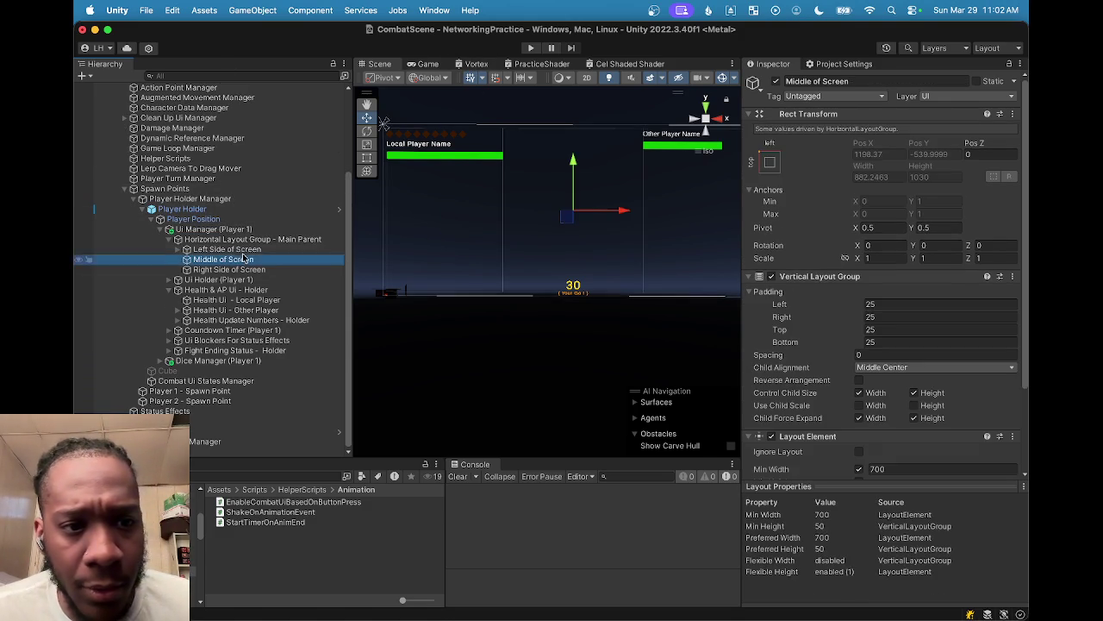
{"action": "left_click", "coordinate": [244, 249]}
{"action": "scroll", "coordinate": [849, 327], "scroll_direction": "down", "scroll_amount": 3}
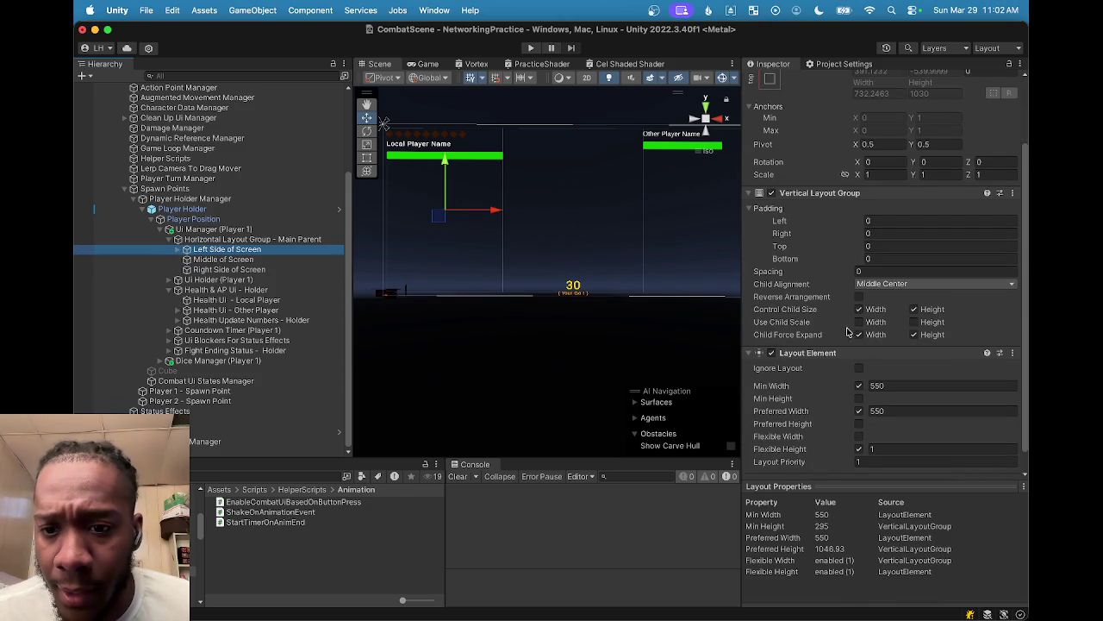
{"action": "scroll", "coordinate": [849, 330], "scroll_direction": "down", "scroll_amount": 1}
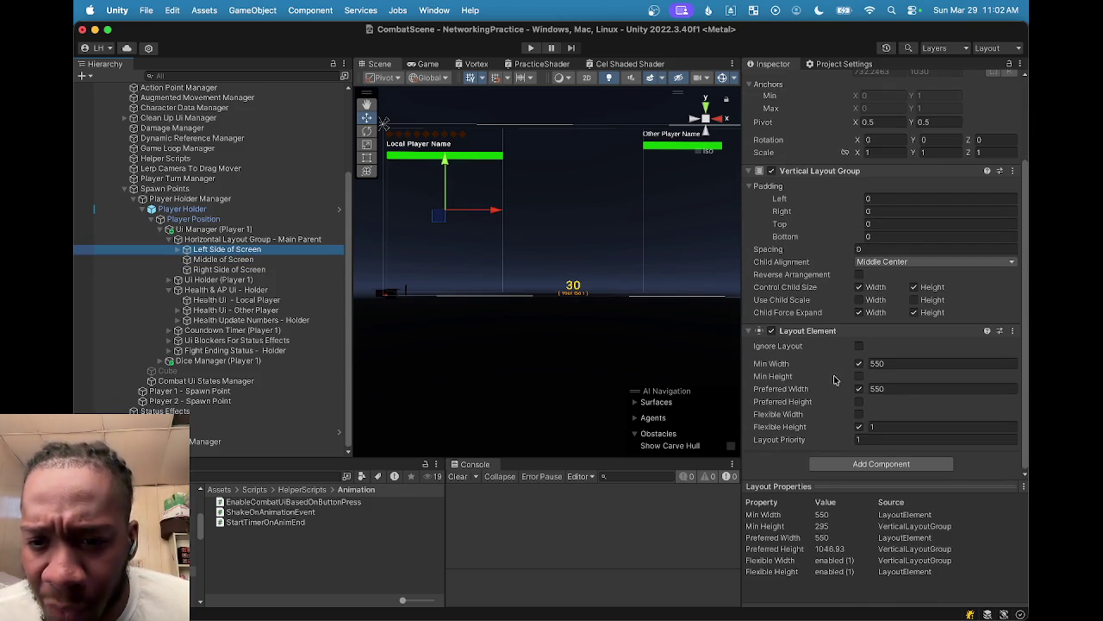
{"action": "left_click_drag", "start_coordinate": [868, 393], "coordinate": [718, 370]}
{"action": "left_click", "coordinate": [869, 363]}
{"action": "left_click_drag", "start_coordinate": [818, 392], "coordinate": [662, 401]}
{"action": "key", "text": "super+z"}
{"action": "left_click", "coordinate": [881, 365]}
{"action": "type", "text": "550"}
{"action": "key", "text": "Tab"}
{"action": "type", "text": "550"}
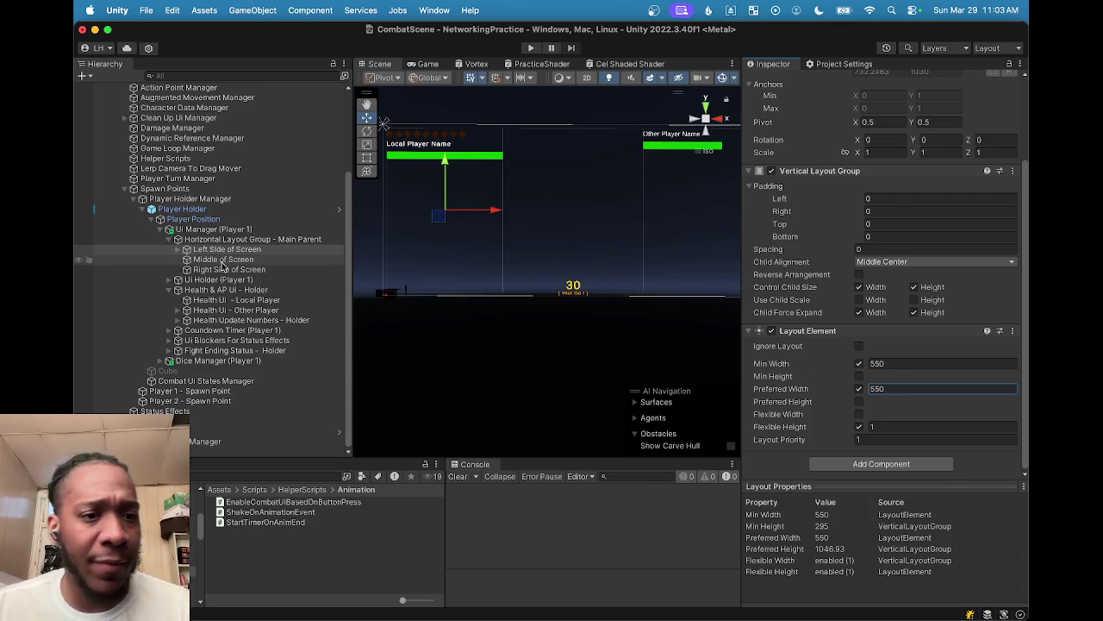
Step: After comparing the three groups, set Left Side of Screen min and preferred width to 450
{"action": "left_click", "coordinate": [225, 250]}
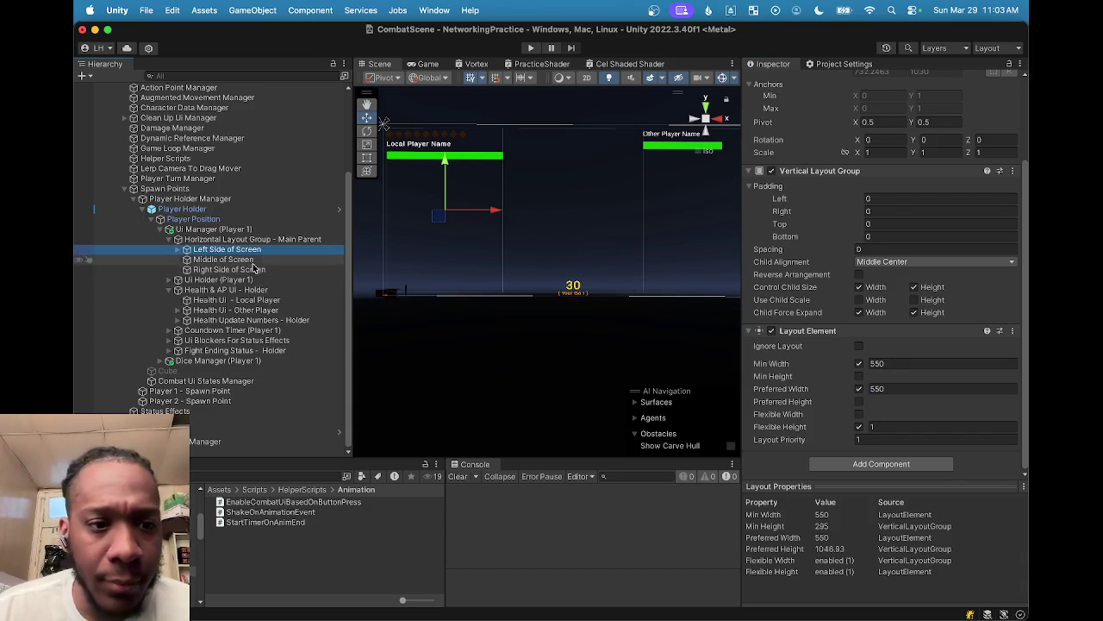
{"action": "left_click", "coordinate": [241, 260]}
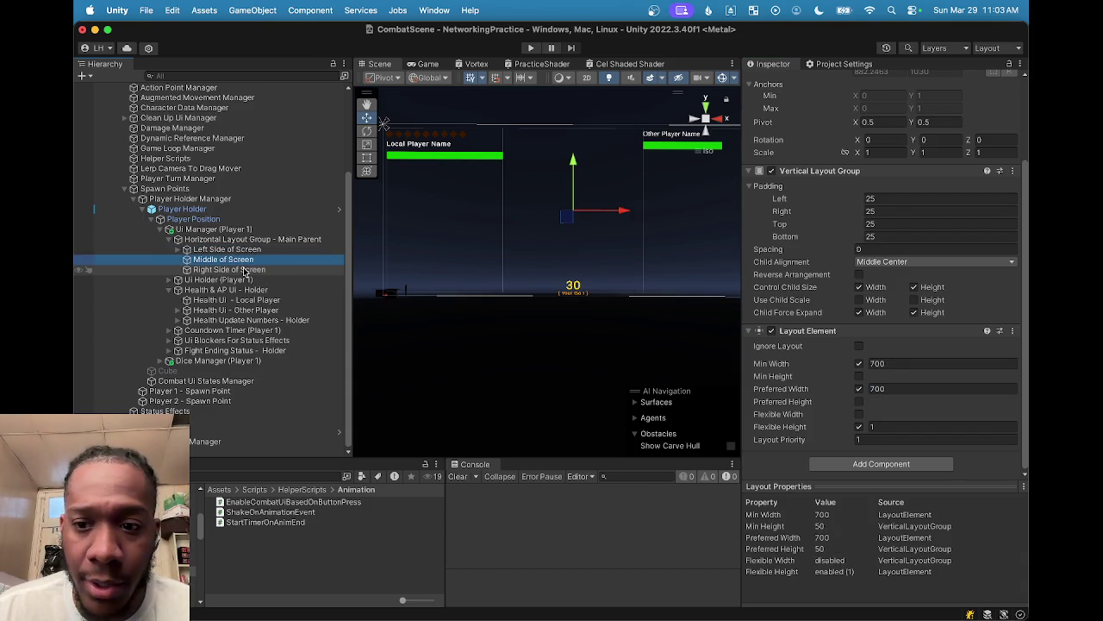
{"action": "left_click", "coordinate": [241, 270]}
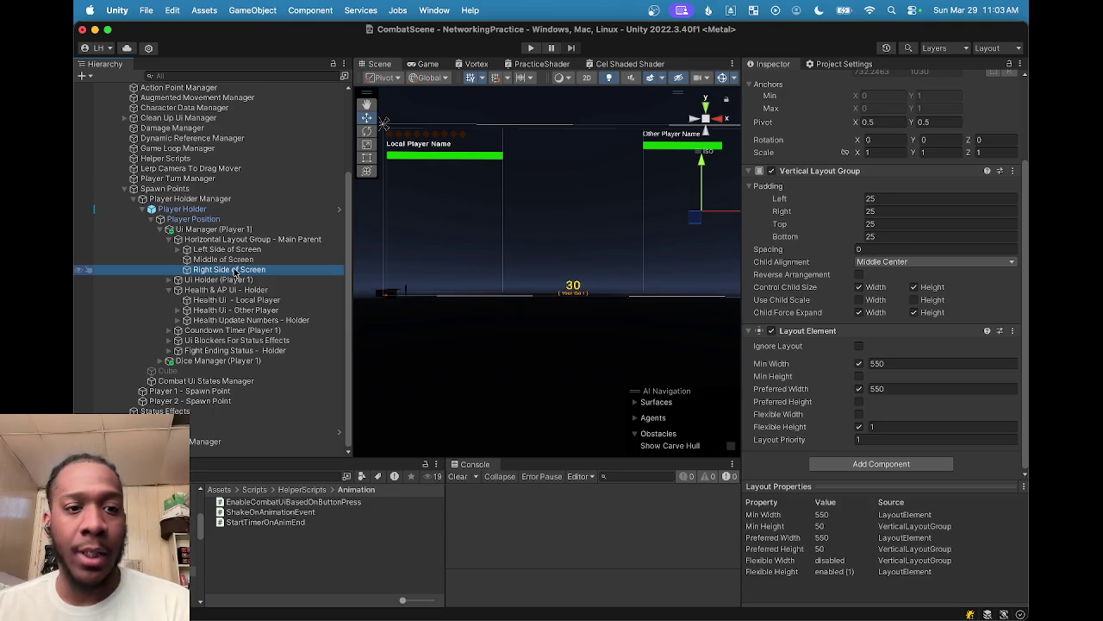
{"action": "left_click", "coordinate": [245, 250]}
{"action": "left_click", "coordinate": [943, 363]}
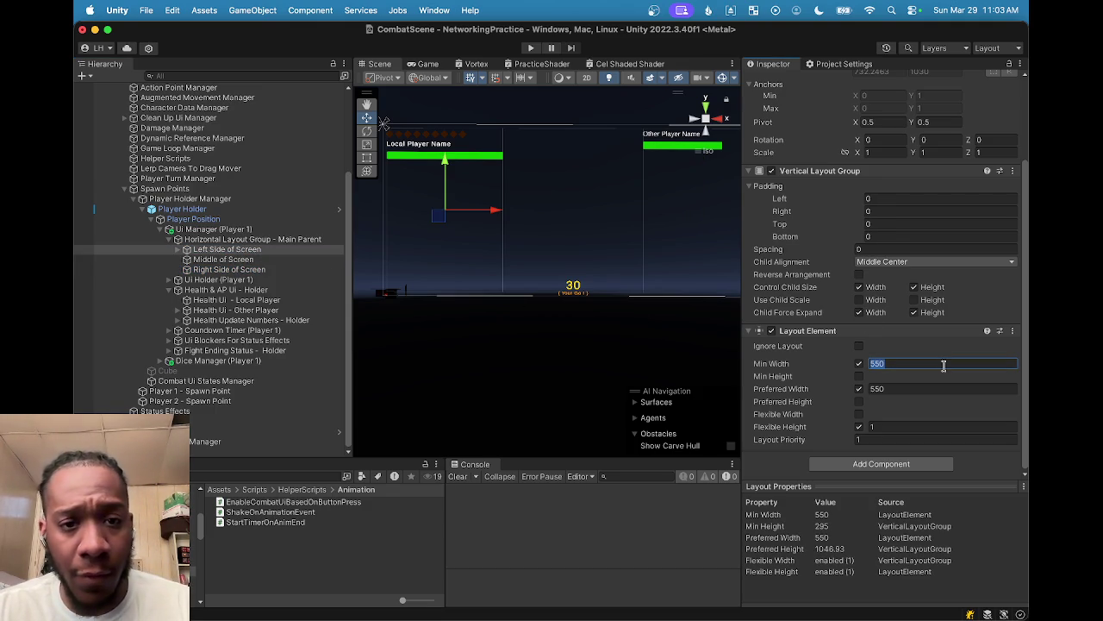
{"action": "type", "text": "450"}
{"action": "left_click", "coordinate": [936, 388]}
{"action": "type", "text": "450"}
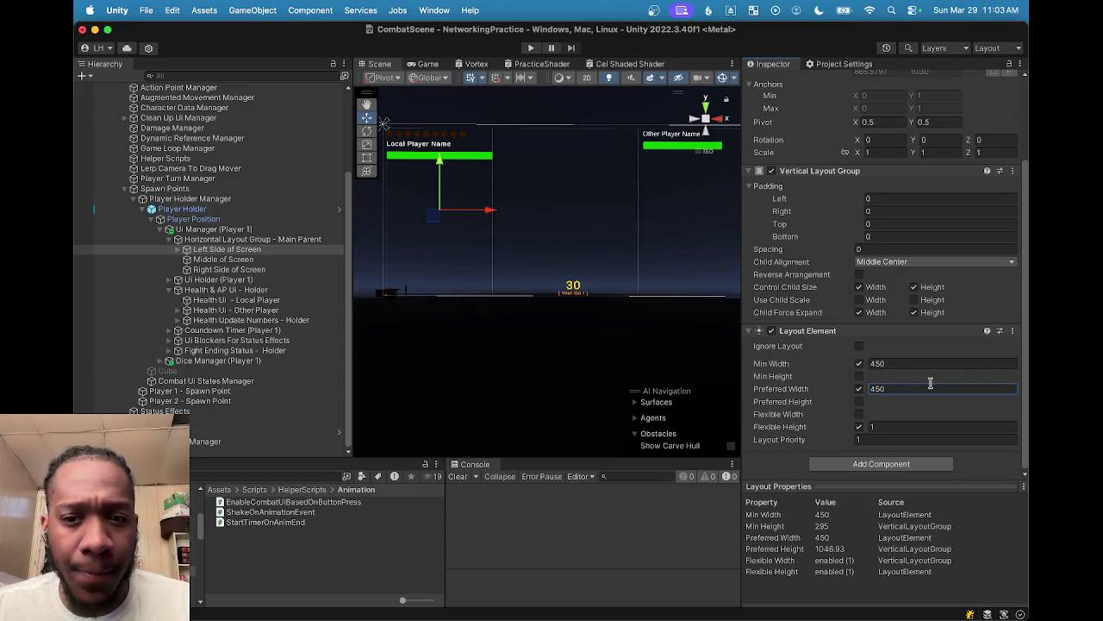
Step: Set Middle of Screen min and preferred width from 700 to 900
{"action": "left_click", "coordinate": [250, 260]}
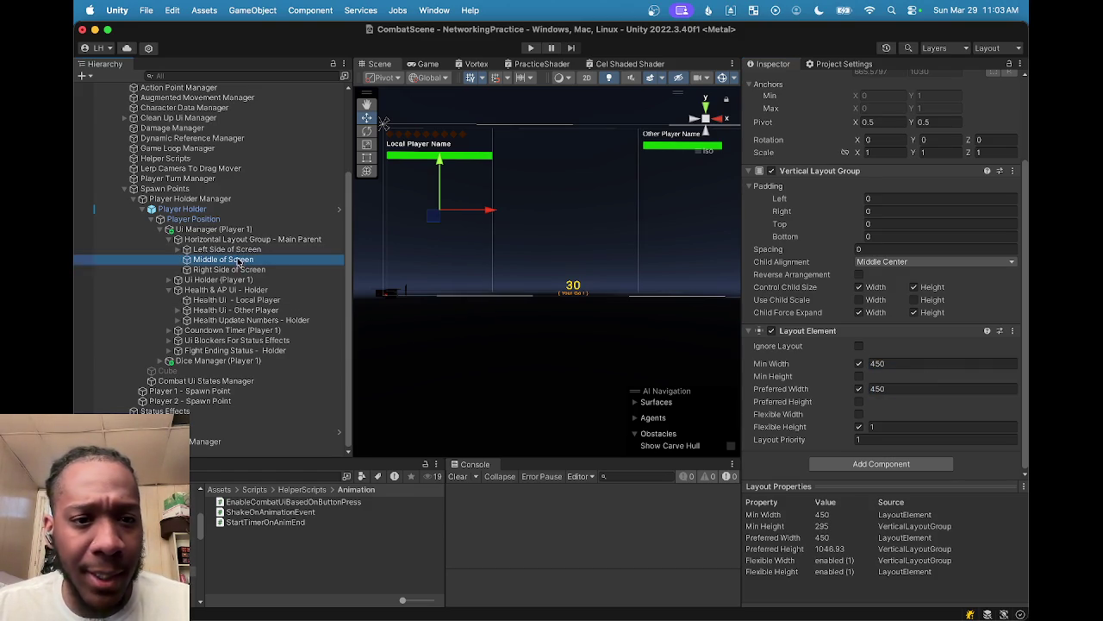
{"action": "left_click", "coordinate": [934, 363]}
{"action": "double_click", "coordinate": [934, 363]}
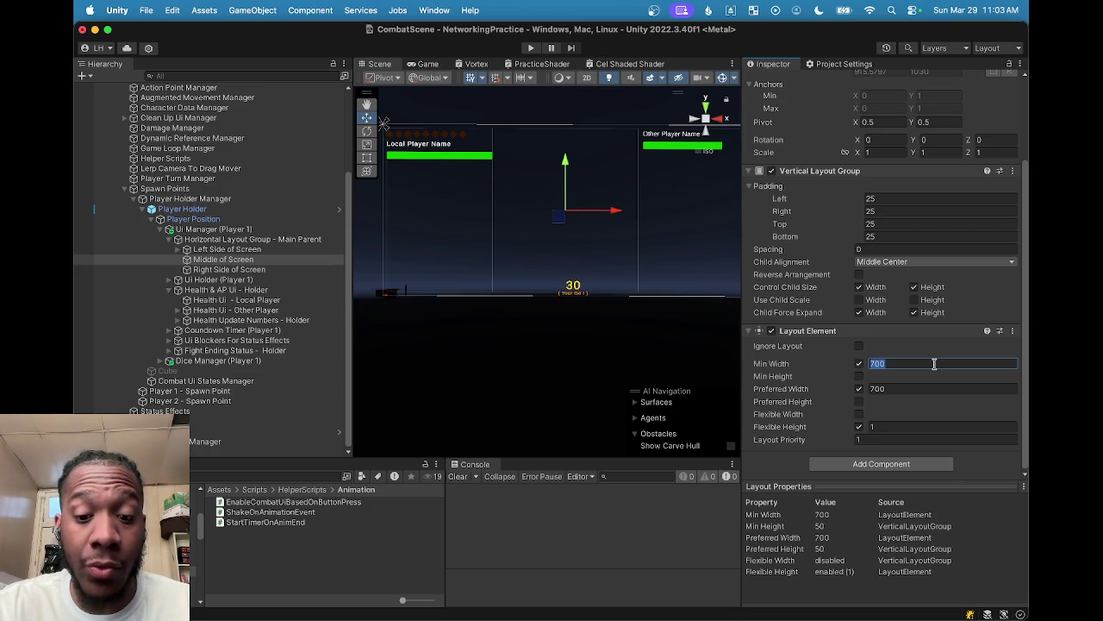
{"action": "type", "text": "900"}
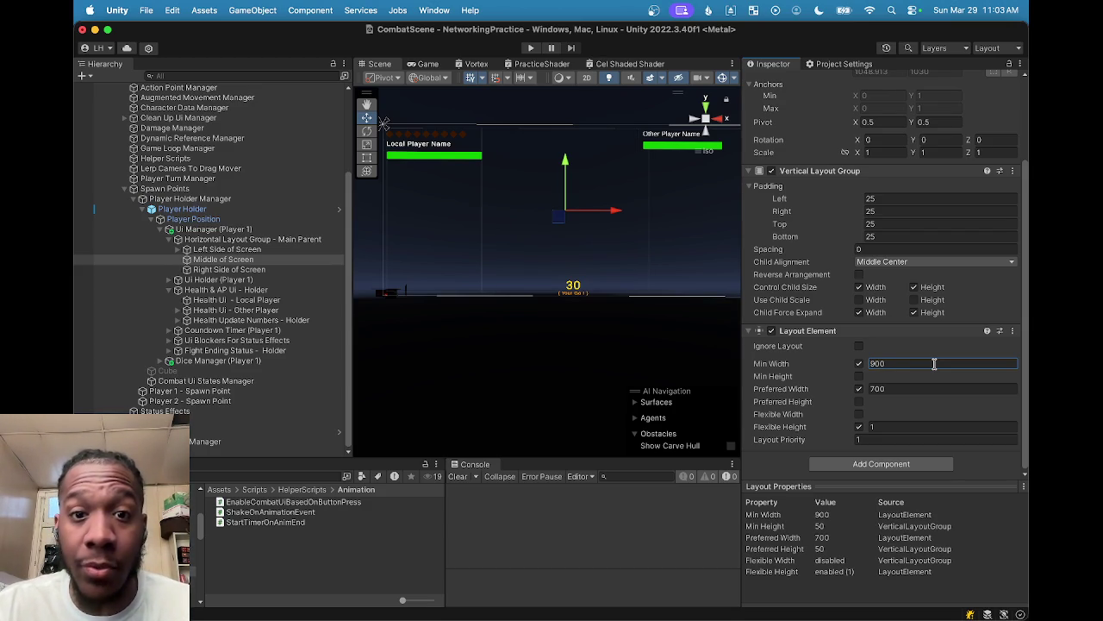
{"action": "left_click", "coordinate": [933, 384]}
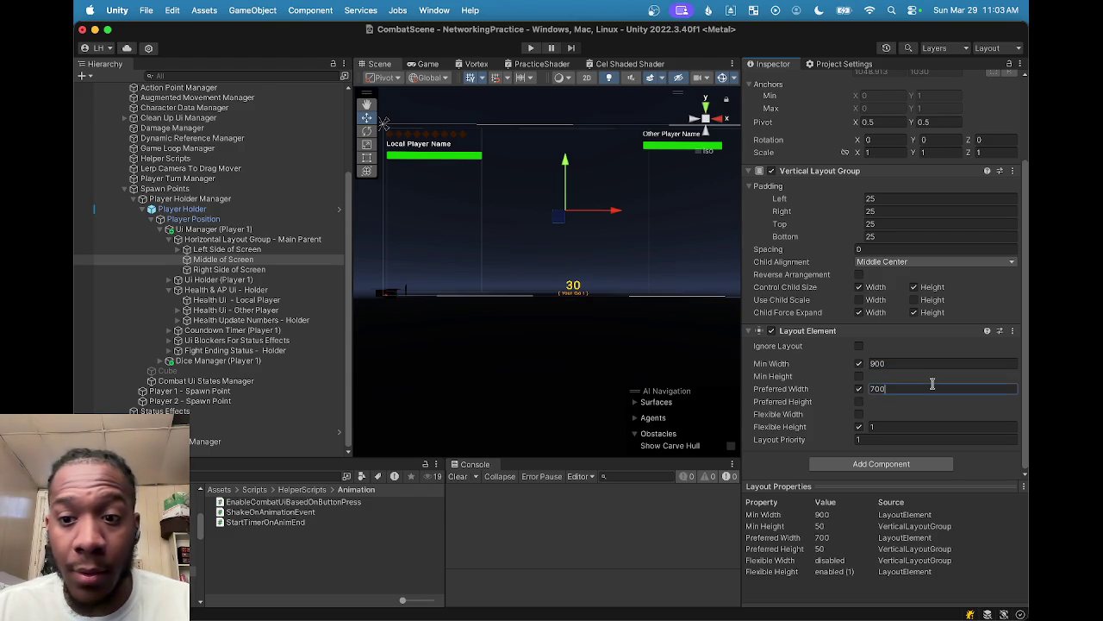
{"action": "type", "text": "900"}
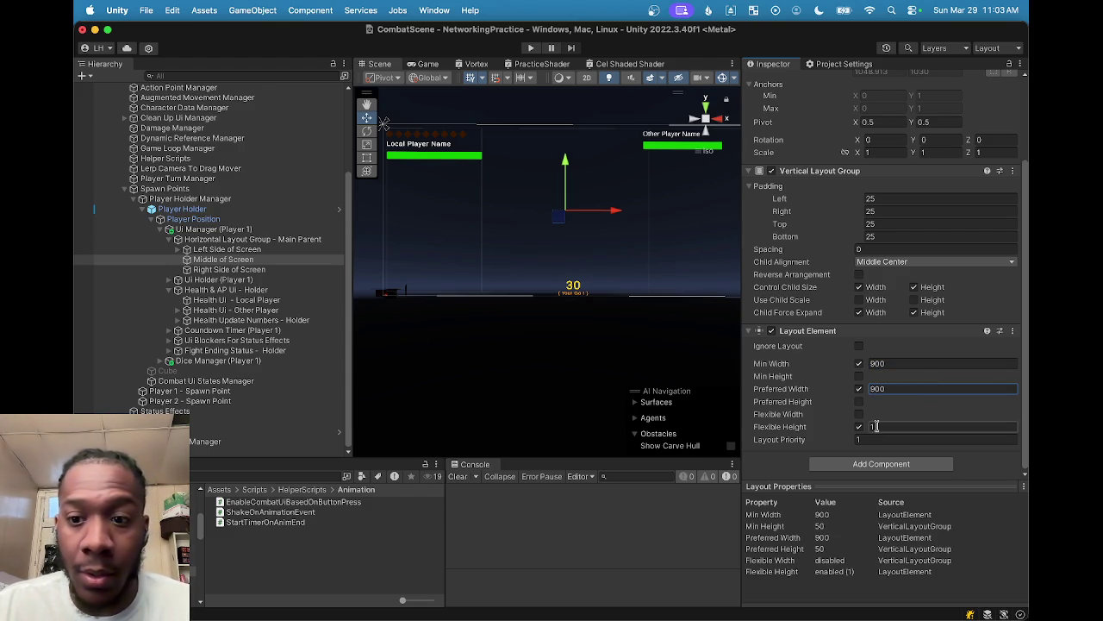
Step: Set Right Side of Screen min and preferred width to 450 and check the Game view
{"action": "left_click", "coordinate": [228, 269]}
{"action": "left_click", "coordinate": [955, 363]}
{"action": "type", "text": "450"}
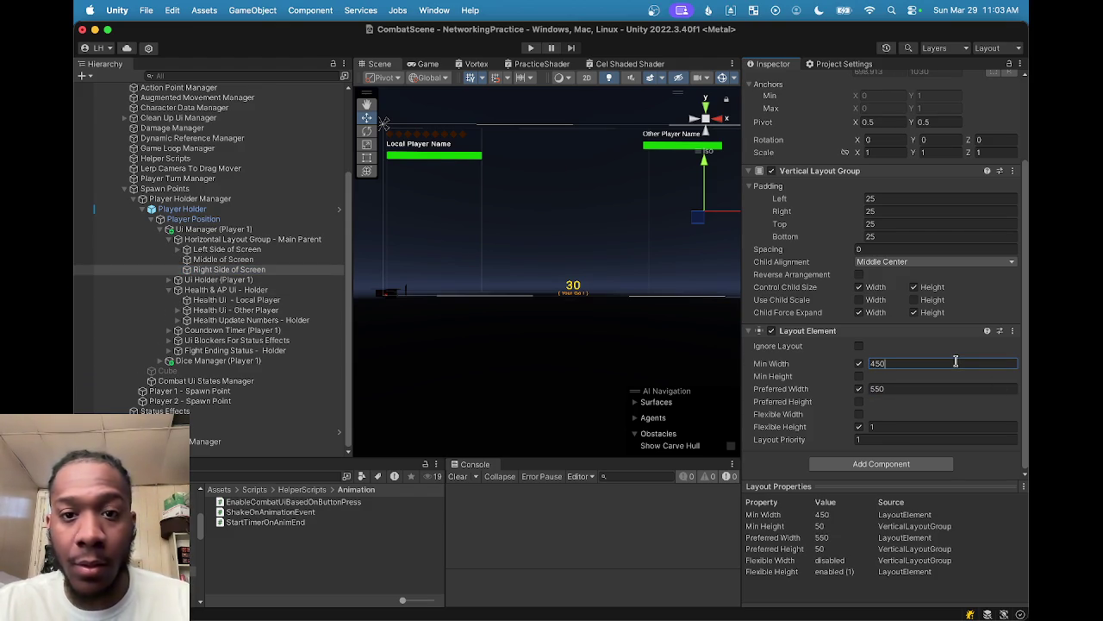
{"action": "left_click", "coordinate": [957, 387]}
{"action": "type", "text": "450"}
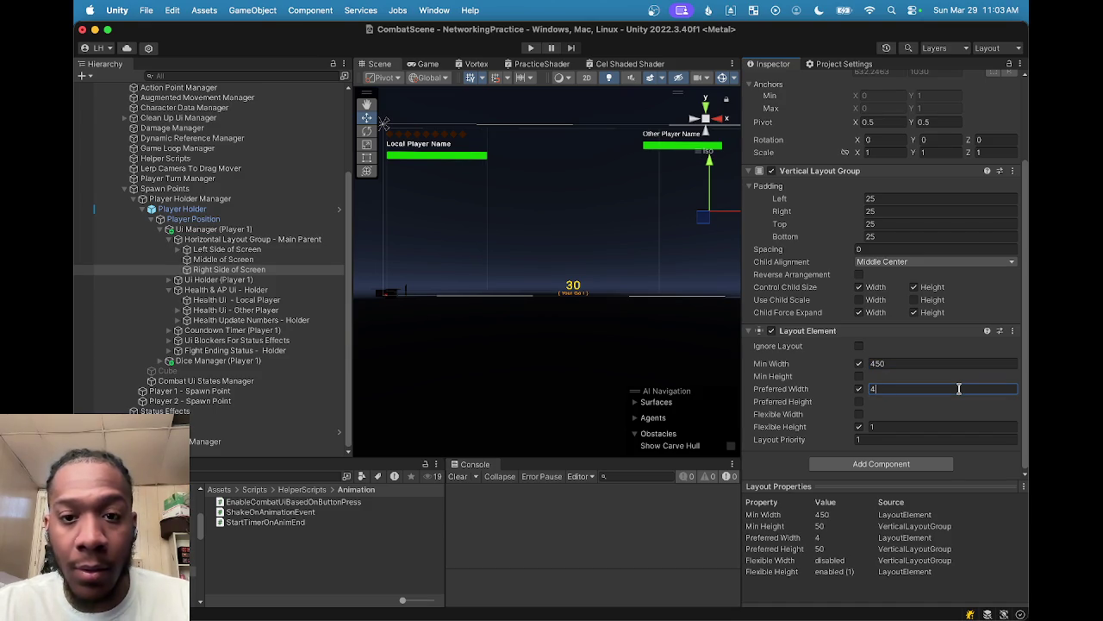
{"action": "left_click", "coordinate": [420, 67]}
{"action": "left_click", "coordinate": [395, 68]}
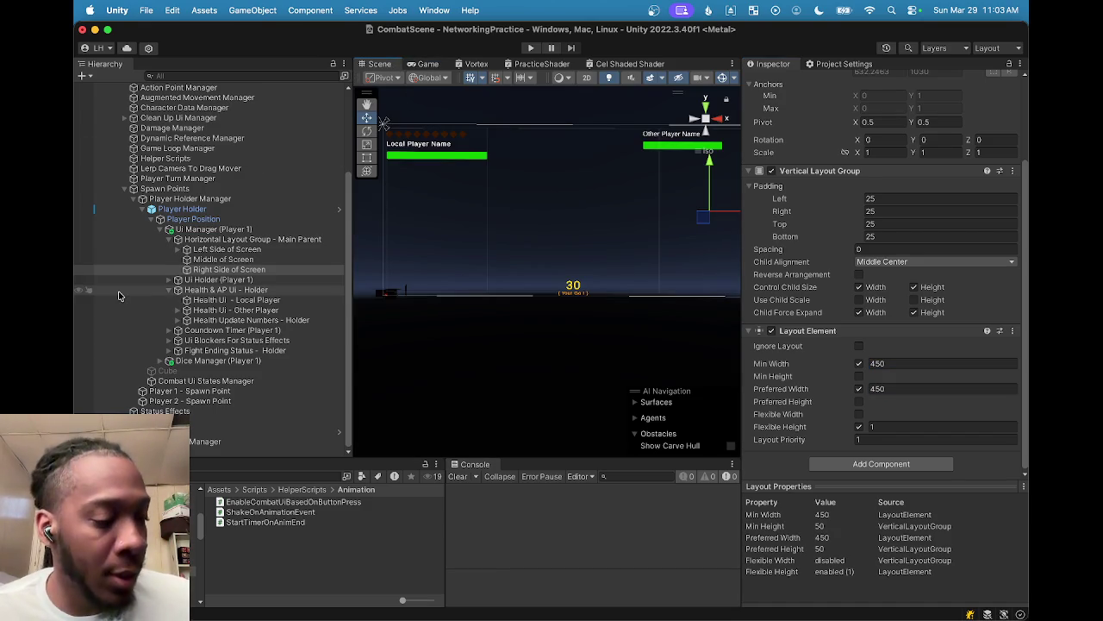
{"action": "mouse_move", "coordinate": [559, 616]}
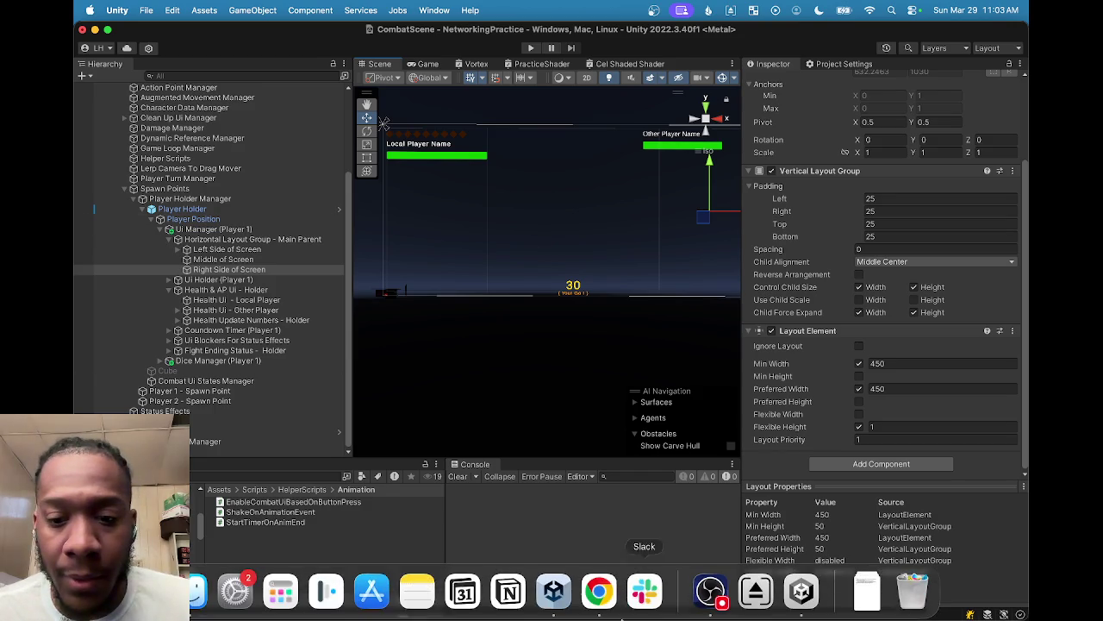
{"action": "left_click", "coordinate": [710, 590]}
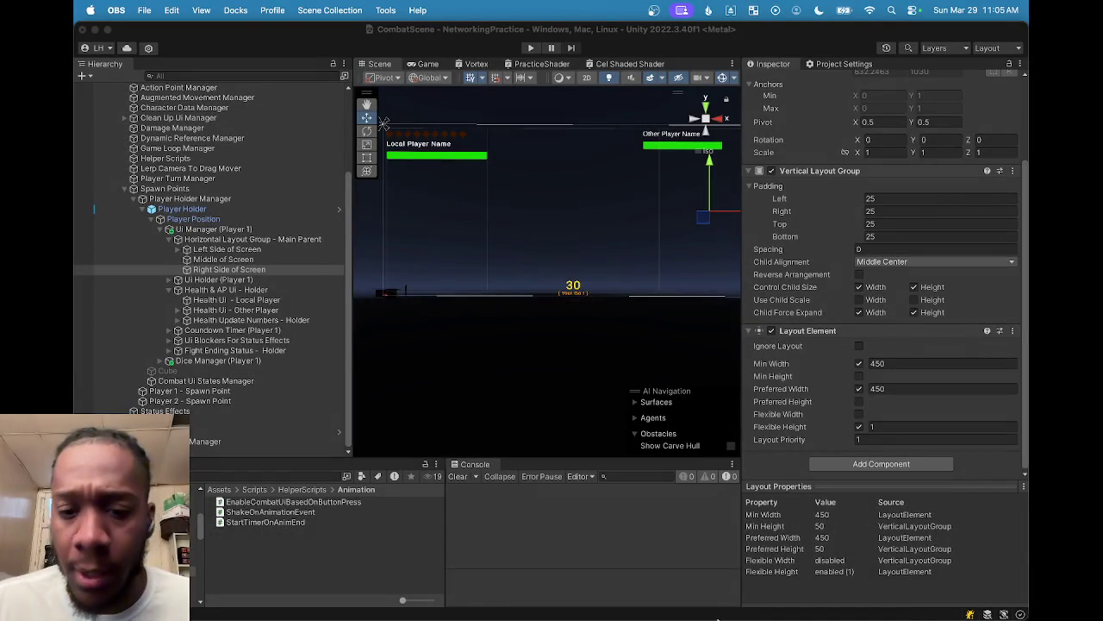
{"action": "mouse_move", "coordinate": [713, 615]}
{"action": "left_click", "coordinate": [553, 590]}
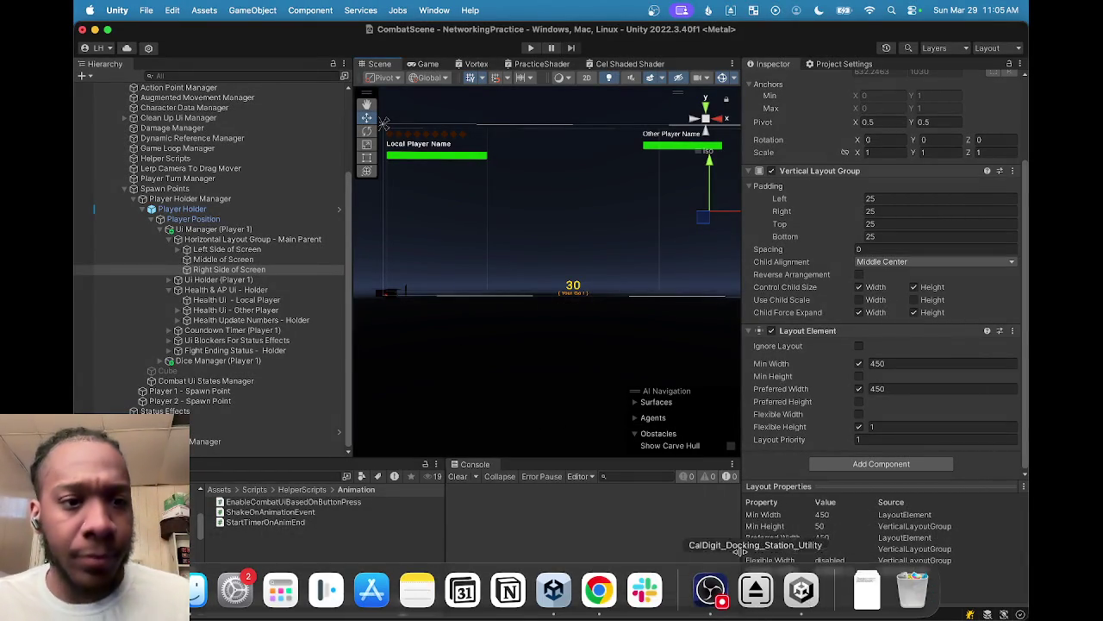
Step: Frame the layout group, glance at the Game view, then select Combat Ui Holder (Player 1) under Left Side of Screen
{"action": "key", "text": "f"}
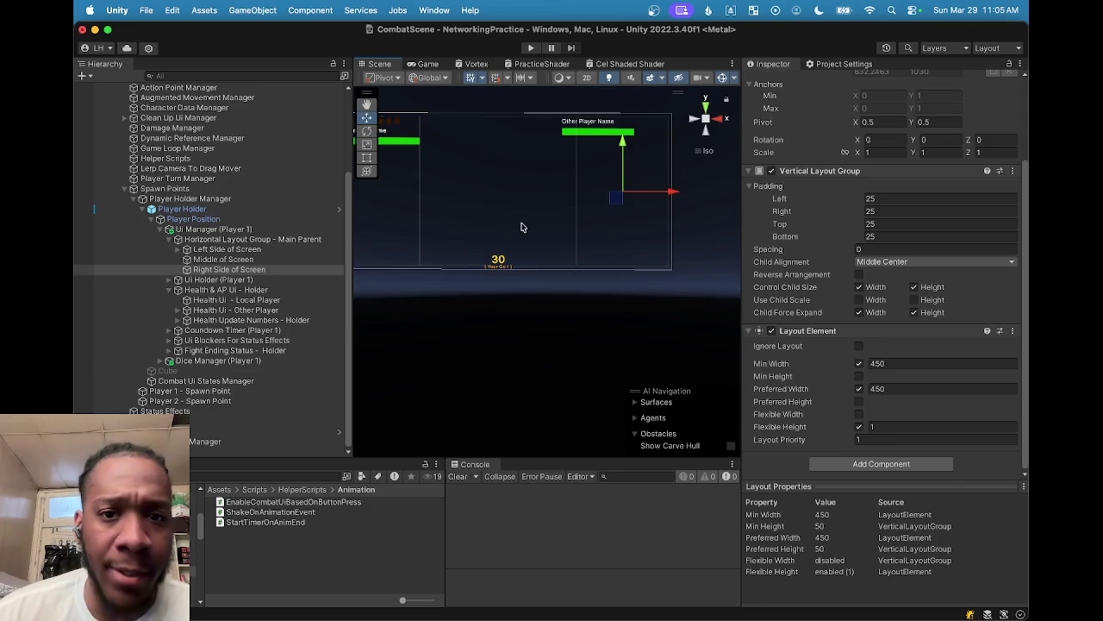
{"action": "scroll", "coordinate": [526, 238], "scroll_direction": "up", "scroll_amount": 1}
{"action": "left_click", "coordinate": [430, 67]}
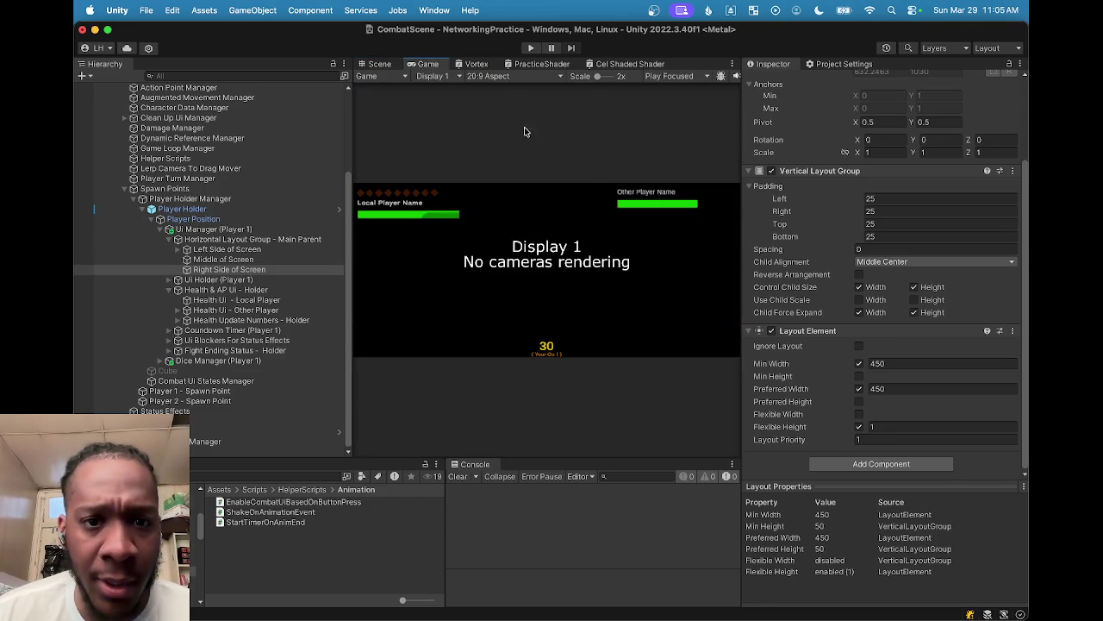
{"action": "left_click", "coordinate": [507, 77]}
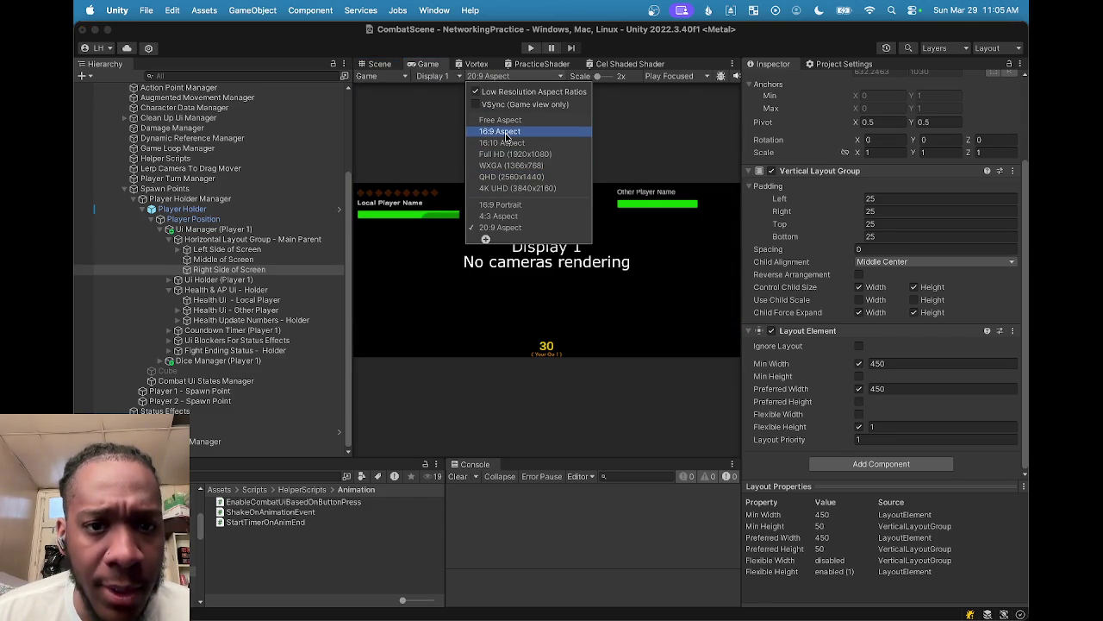
{"action": "left_click", "coordinate": [386, 64]}
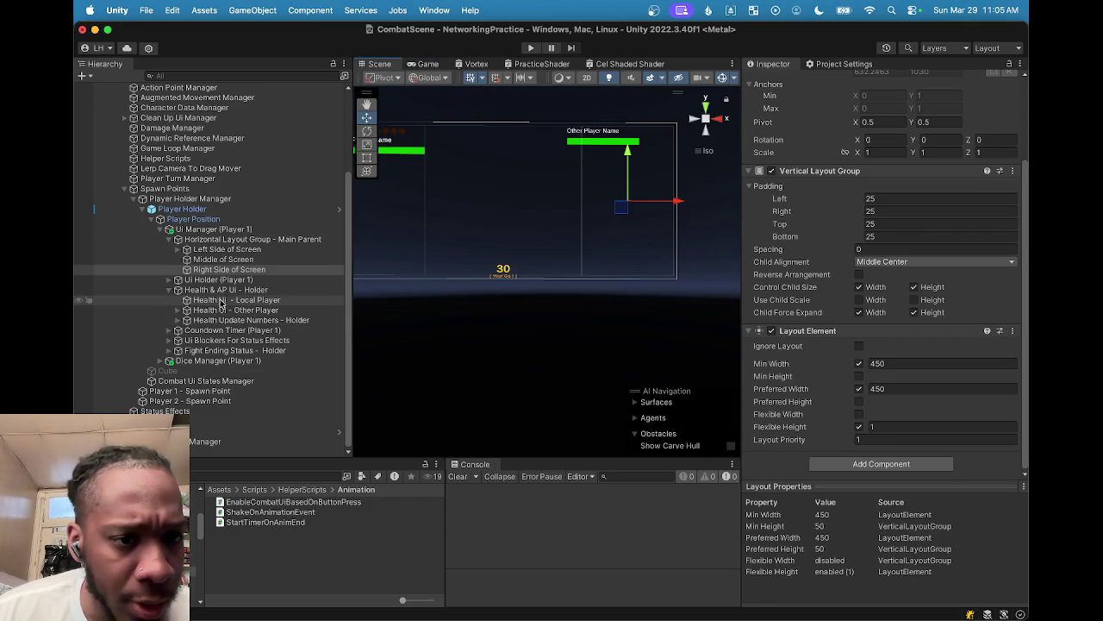
{"action": "left_click", "coordinate": [178, 250]}
{"action": "left_click", "coordinate": [225, 310]}
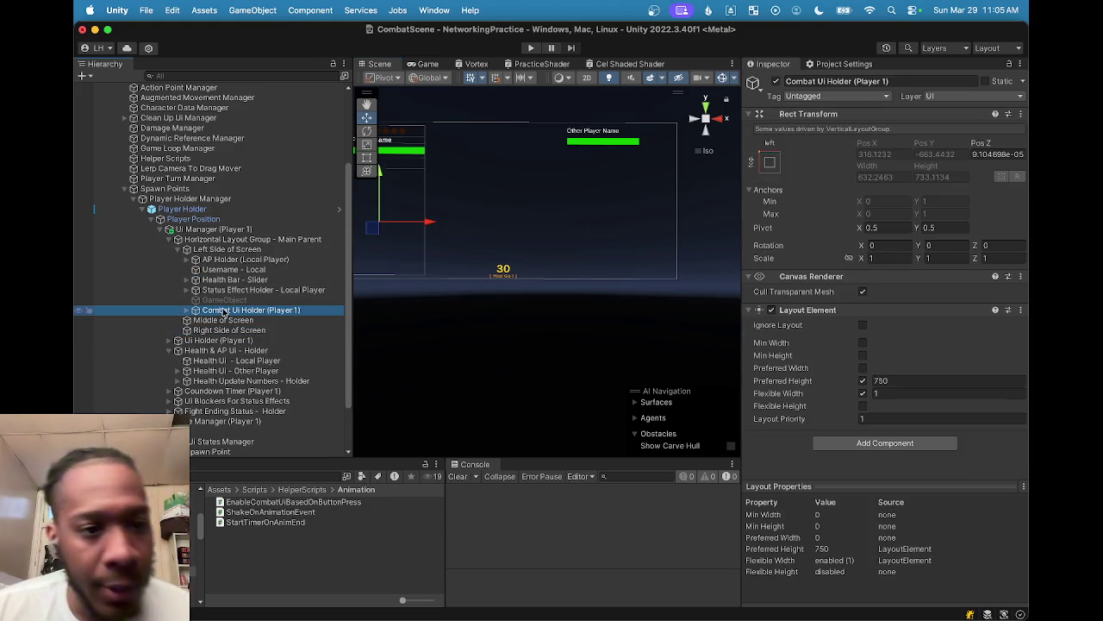
Step: Expand Combat Ui Holder (Player 1) and activate its Attack Ui Holder
{"action": "left_click", "coordinate": [187, 310]}
{"action": "left_click", "coordinate": [228, 340]}
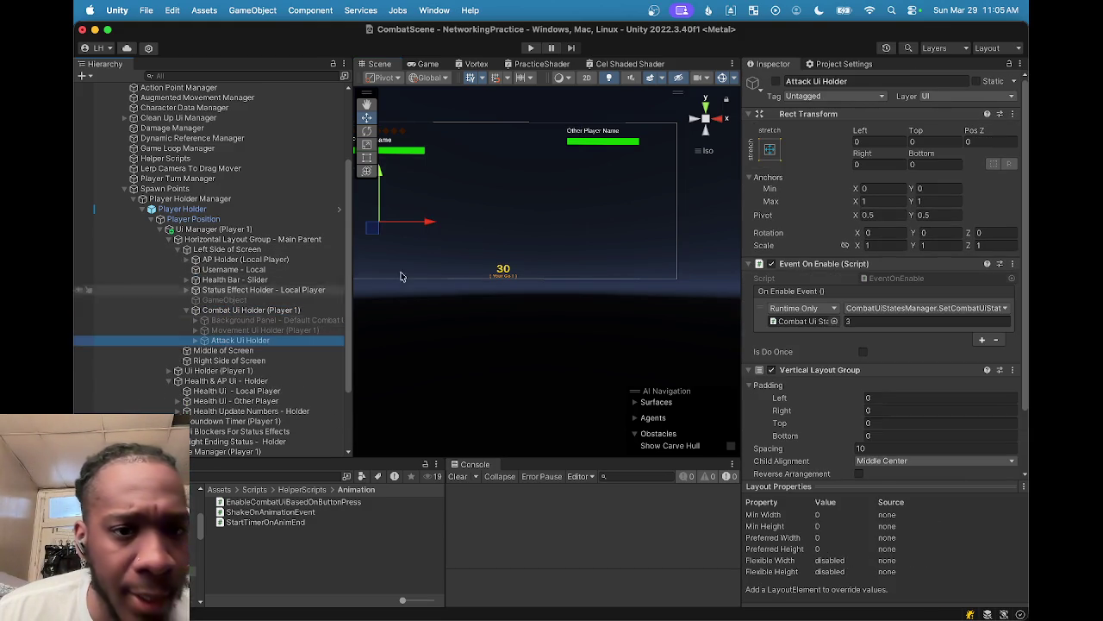
{"action": "left_click", "coordinate": [775, 81]}
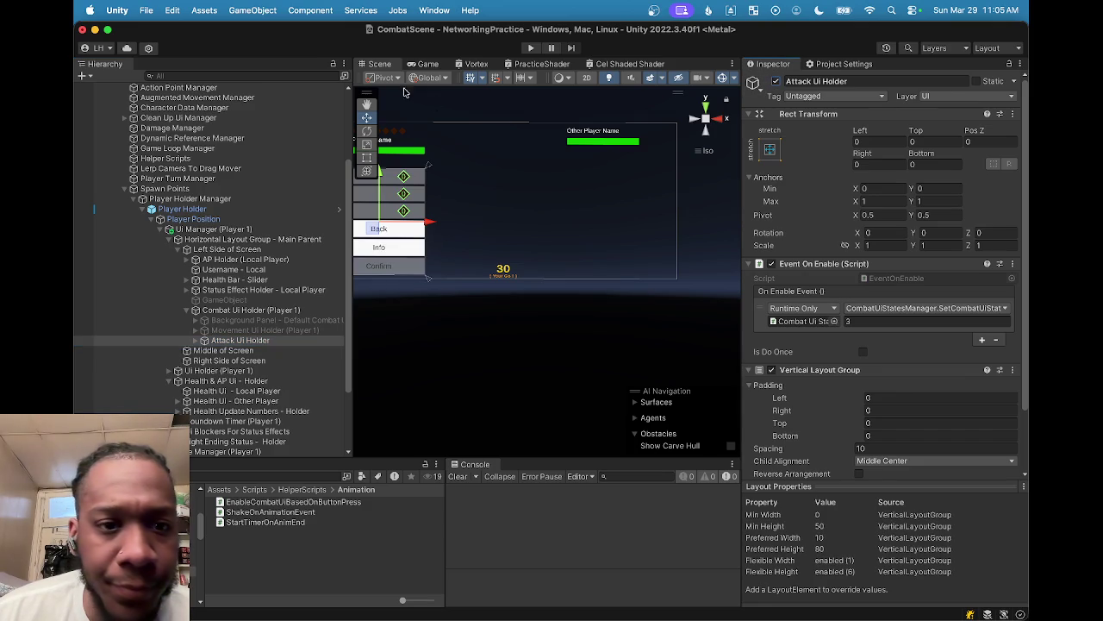
Step: Preview the game at 4:3, 16:9 Portrait, 20:9 and 16:9, ending on 20:9
{"action": "left_click", "coordinate": [423, 64]}
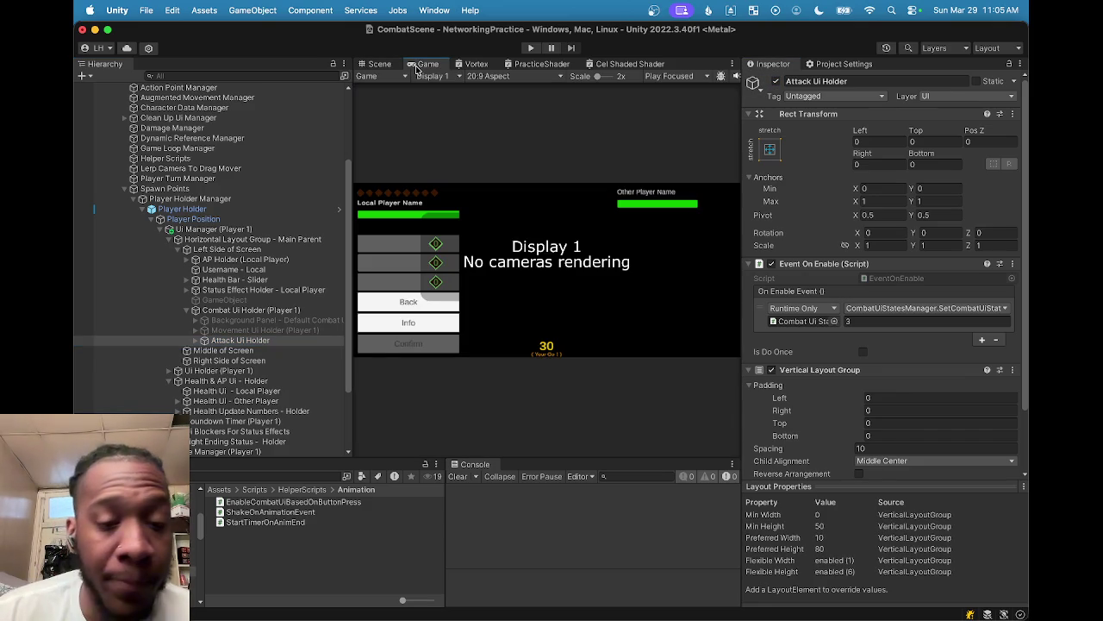
{"action": "left_click", "coordinate": [505, 75]}
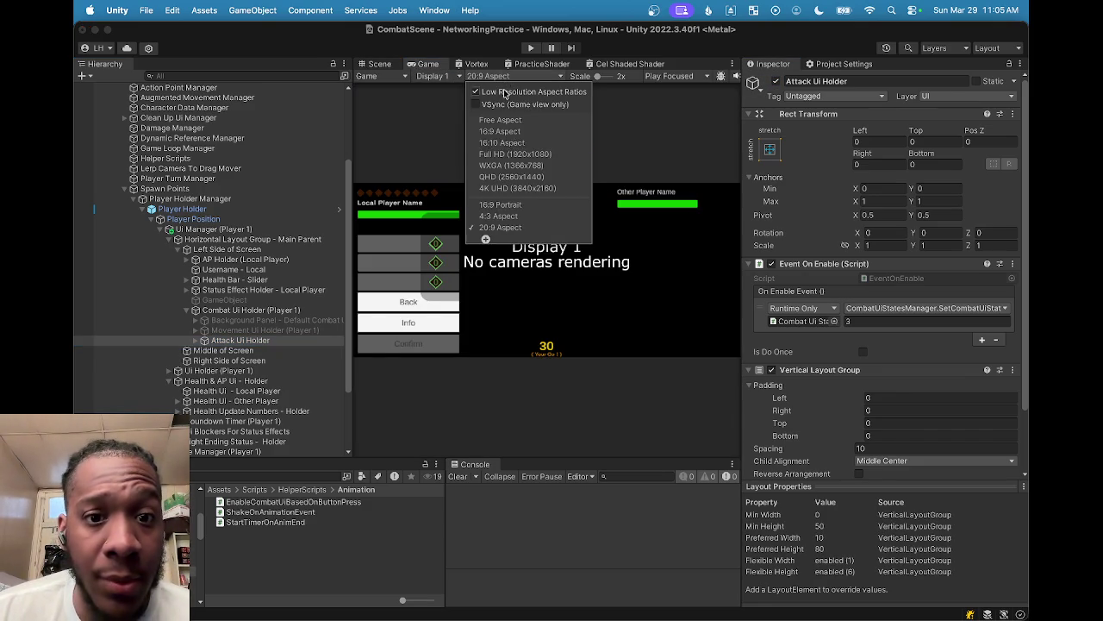
{"action": "left_click", "coordinate": [502, 216]}
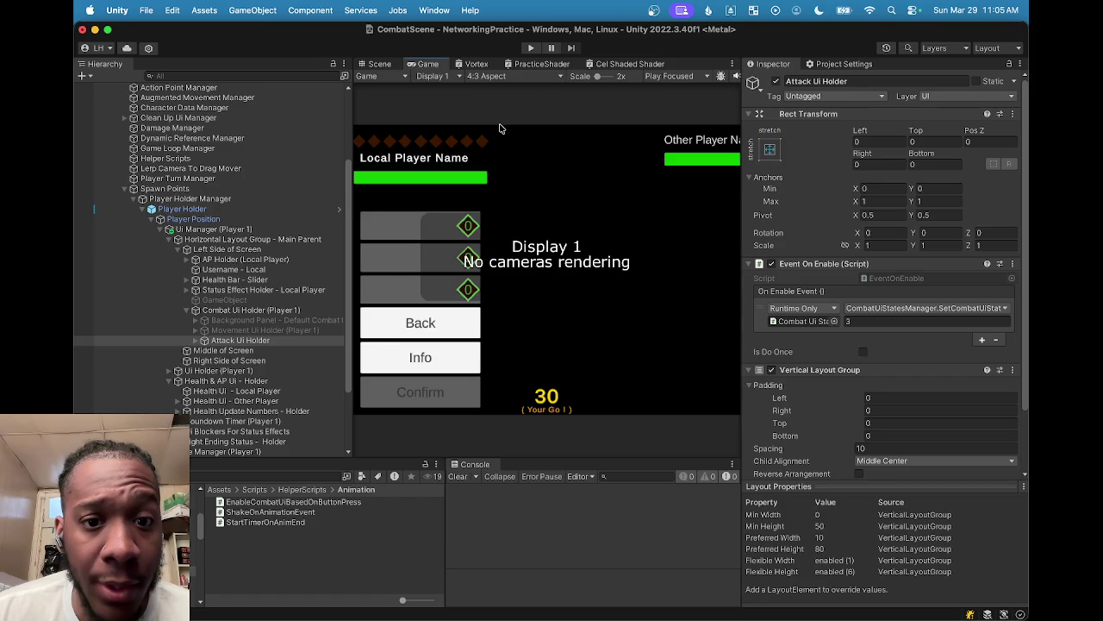
{"action": "left_click", "coordinate": [504, 76]}
{"action": "left_click", "coordinate": [491, 207]}
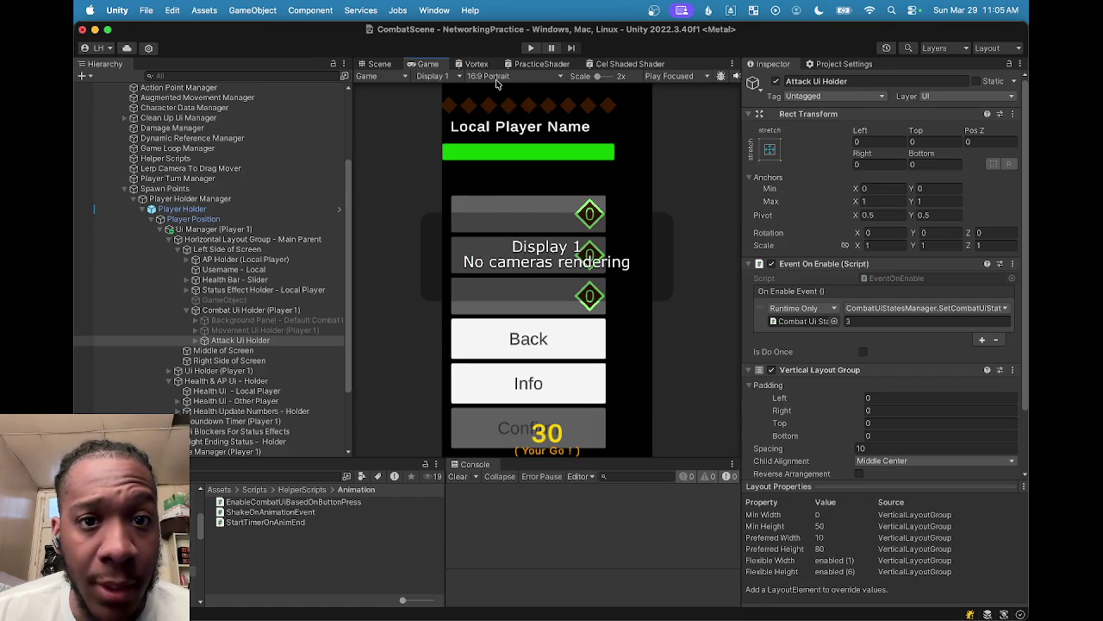
{"action": "left_click", "coordinate": [498, 76]}
{"action": "left_click", "coordinate": [503, 227]}
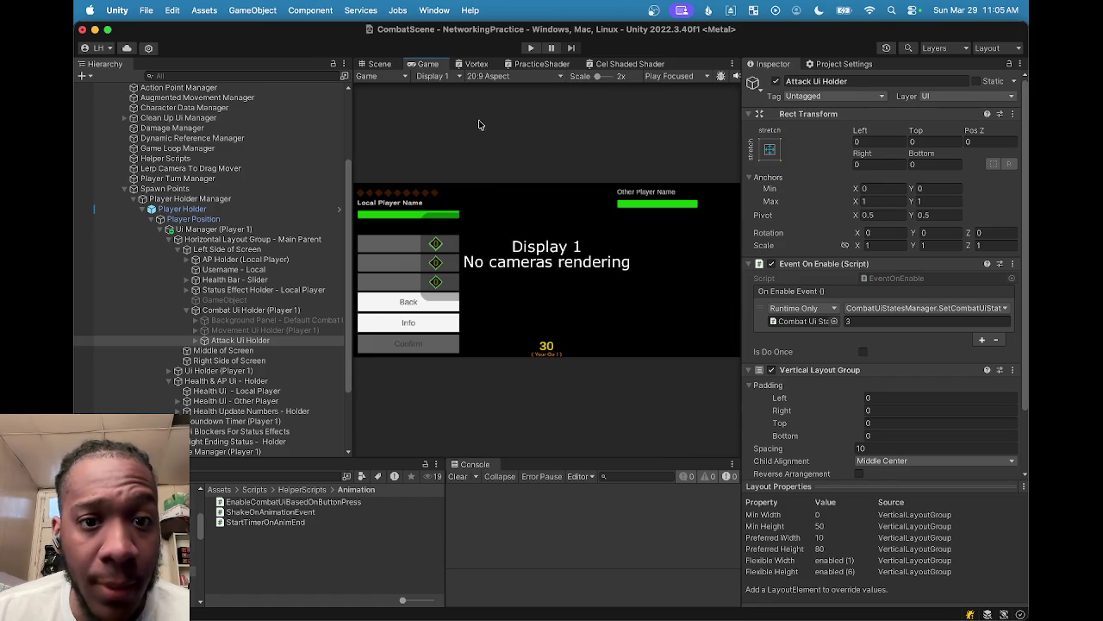
{"action": "left_click", "coordinate": [493, 76]}
{"action": "left_click", "coordinate": [493, 130]}
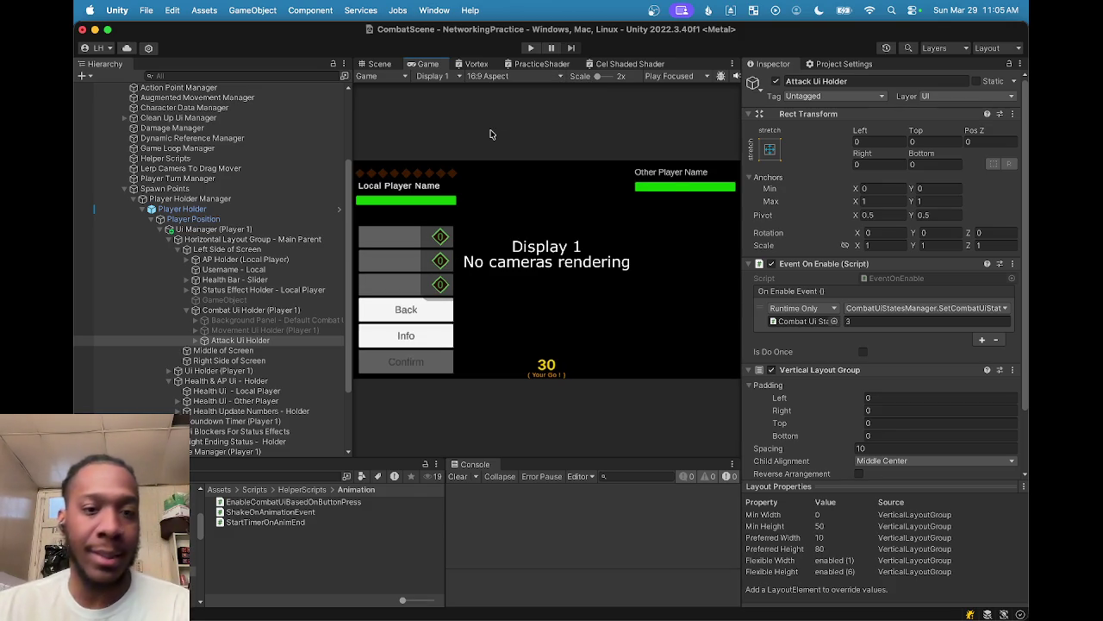
{"action": "left_click", "coordinate": [488, 76]}
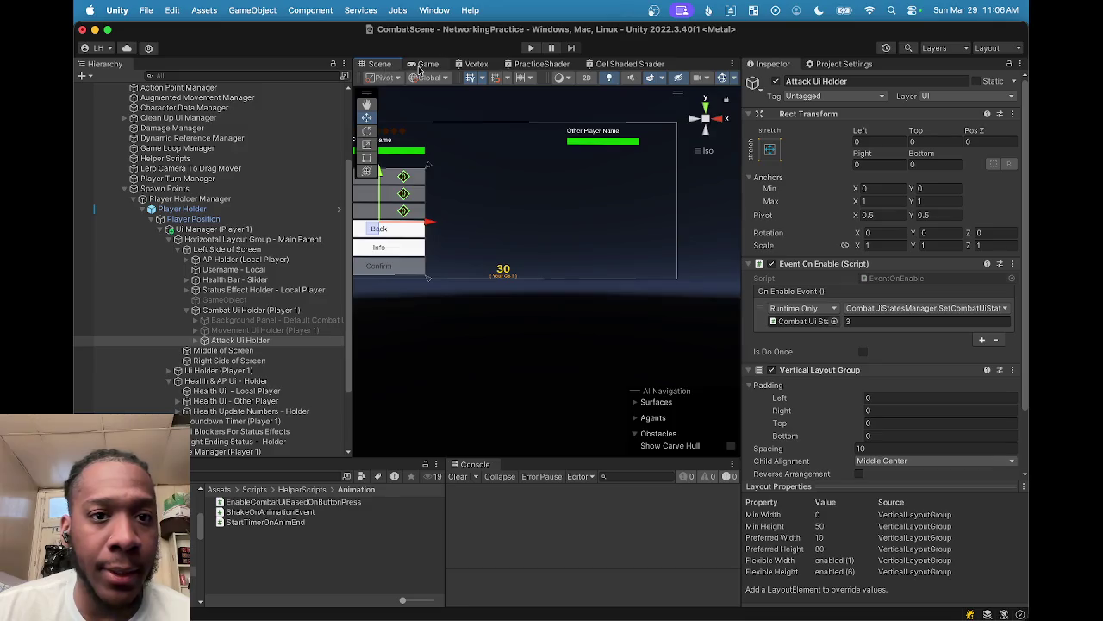
{"action": "left_click", "coordinate": [504, 228]}
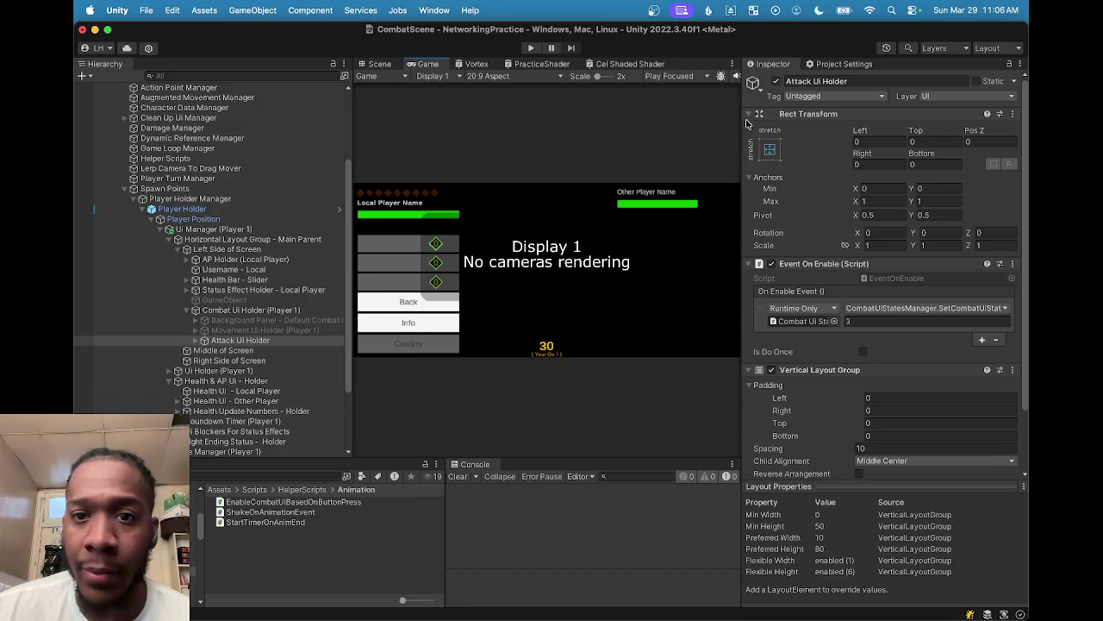
Step: Deactivate Attack Ui Holder and collapse the Combat Ui Holder and Left Side of Screen branches
{"action": "left_click", "coordinate": [775, 81]}
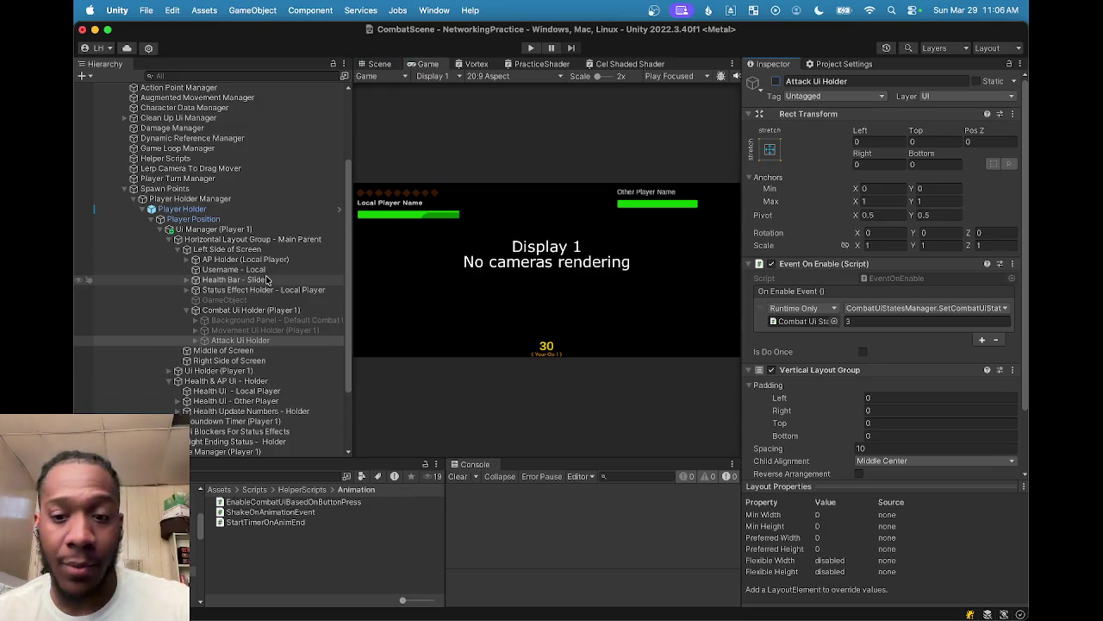
{"action": "left_click", "coordinate": [184, 310]}
{"action": "left_click", "coordinate": [187, 290]}
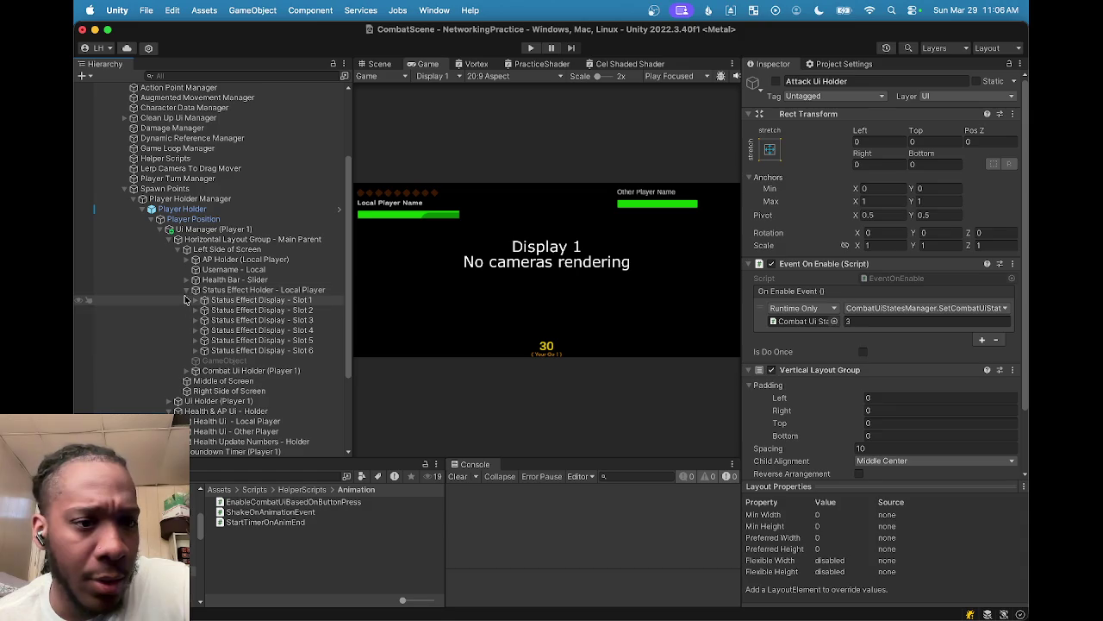
{"action": "left_click", "coordinate": [190, 298]}
{"action": "left_click", "coordinate": [187, 290]}
{"action": "left_click", "coordinate": [187, 279]}
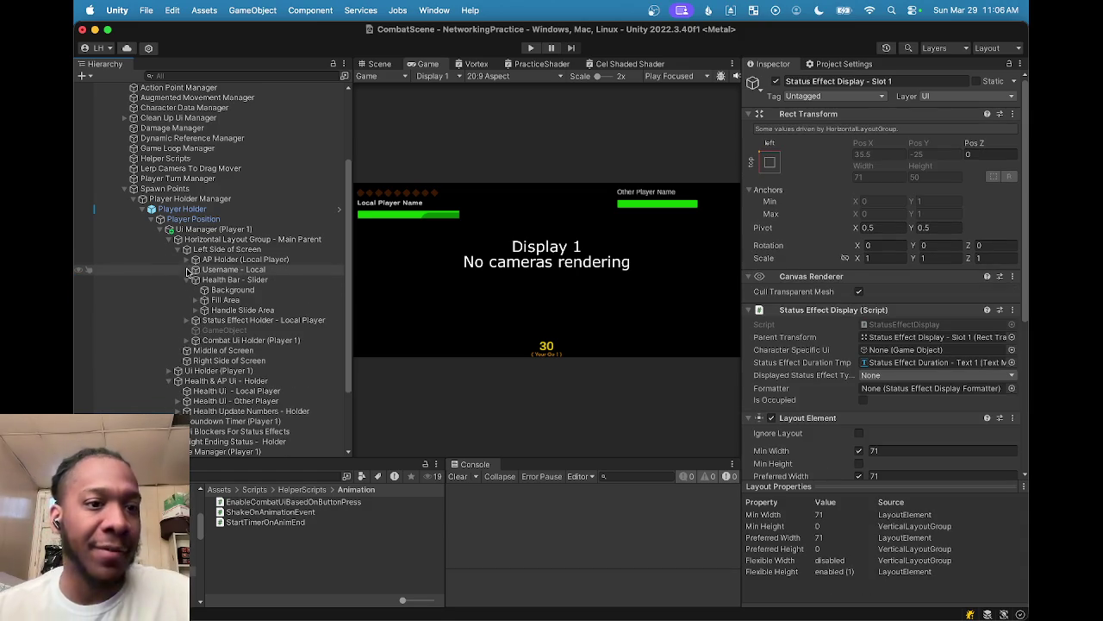
{"action": "left_click", "coordinate": [187, 280]}
{"action": "left_click", "coordinate": [177, 249]}
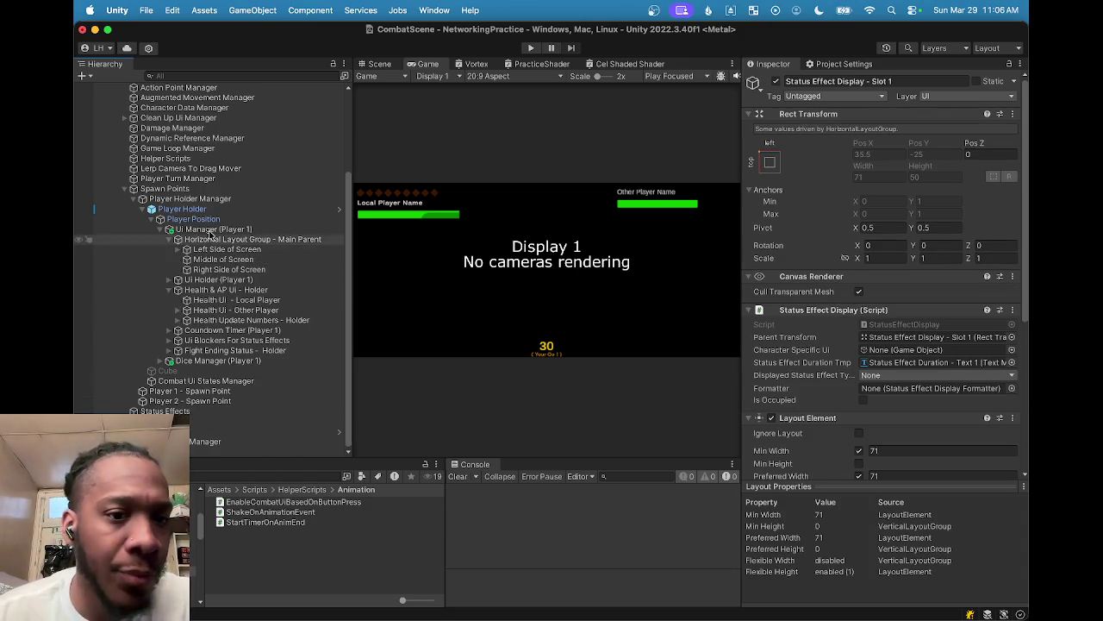
Step: Return to the Scene view and save CombatScene
{"action": "left_click", "coordinate": [377, 64]}
{"action": "scroll", "coordinate": [564, 239], "scroll_direction": "up", "scroll_amount": 3}
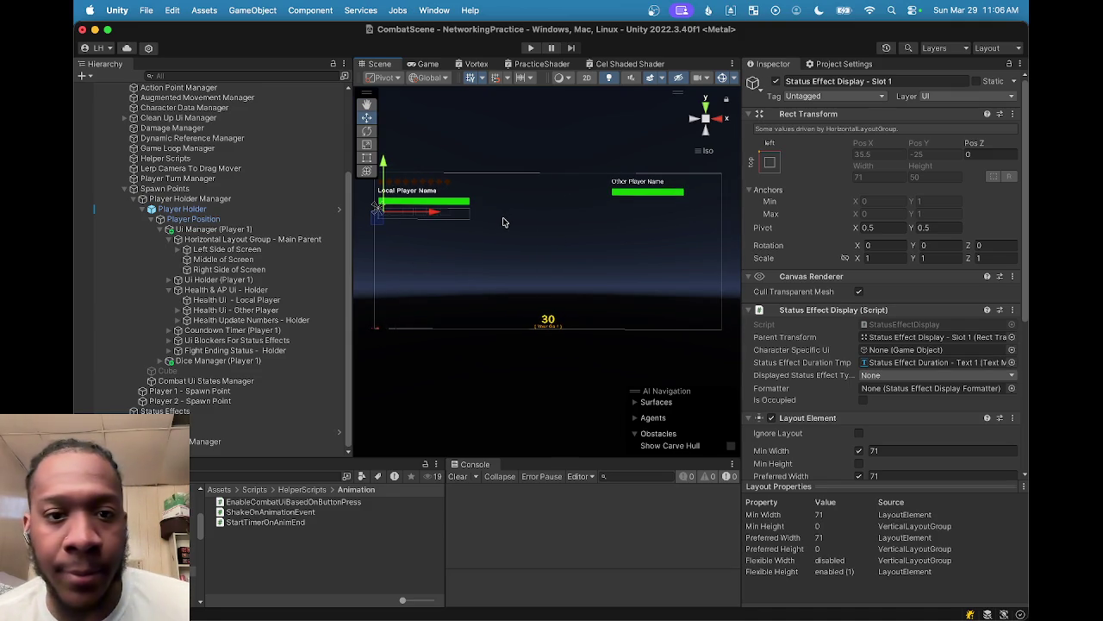
{"action": "scroll", "coordinate": [291, 131], "scroll_direction": "up", "scroll_amount": 5}
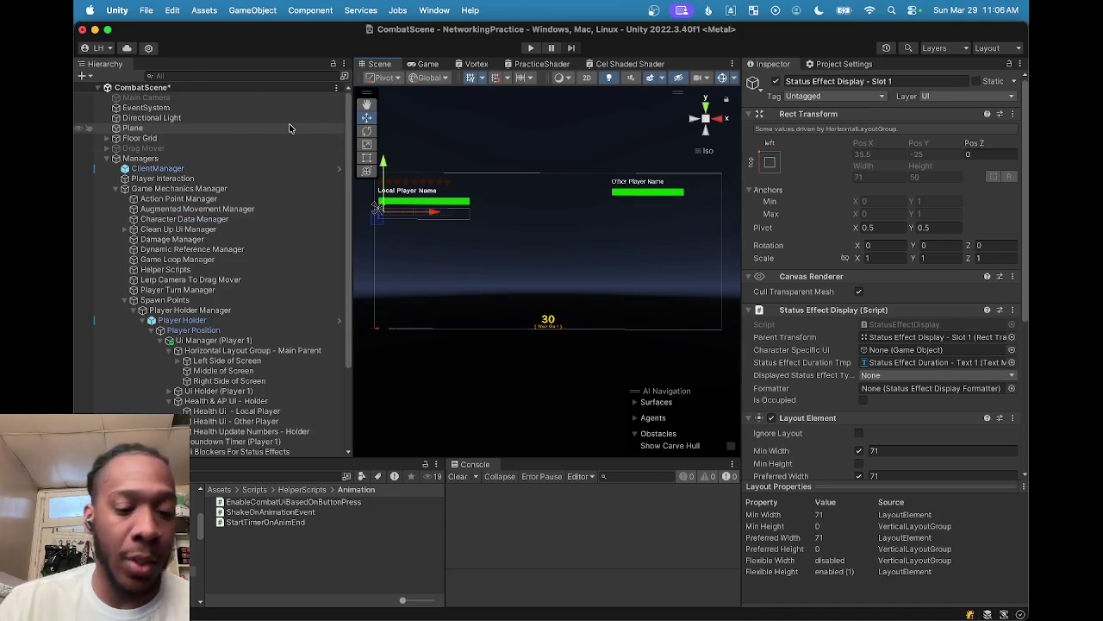
{"action": "key", "text": "super+s"}
{"action": "left_click", "coordinate": [236, 475]}
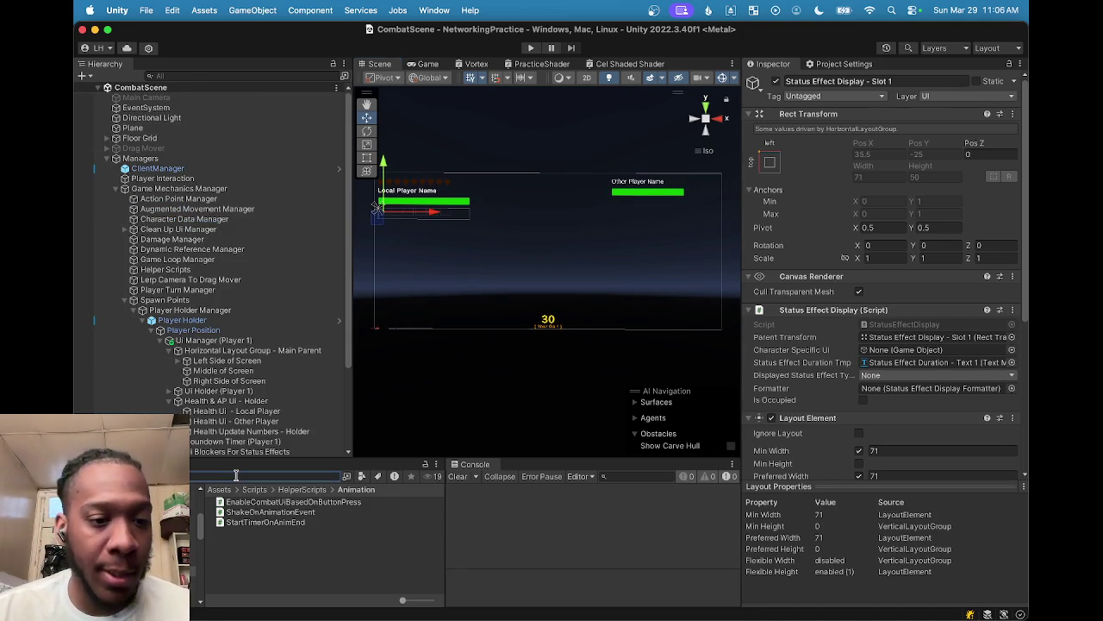
Step: Find and open the Lobby scene from the Project panel, clear the Console, then switch to the screen recorder
{"action": "type", "text": "Lobby"}
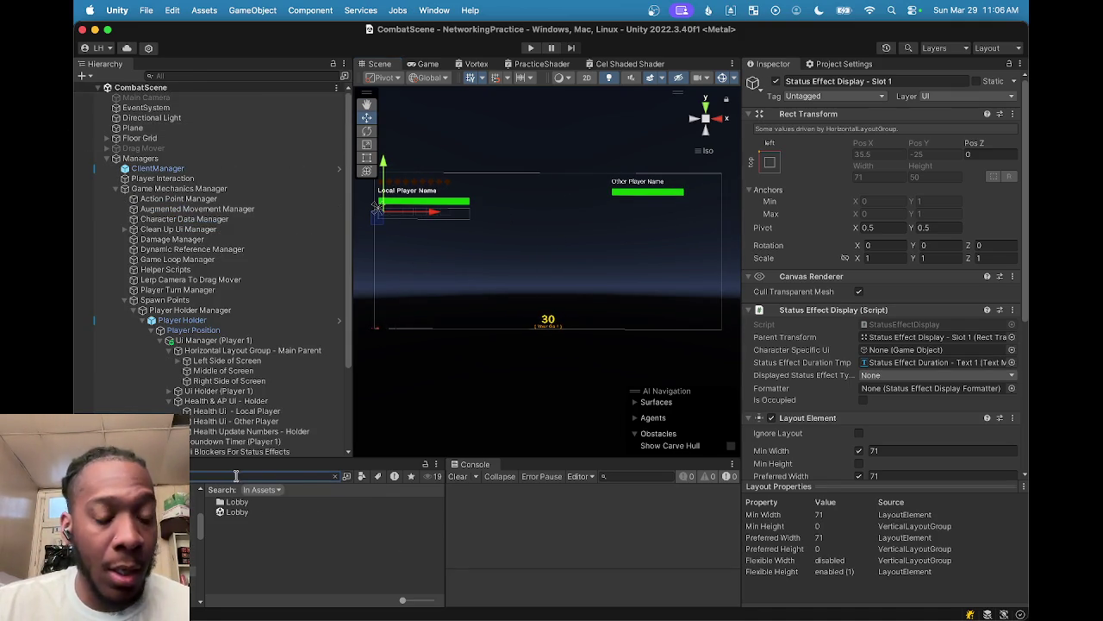
{"action": "double_click", "coordinate": [240, 513]}
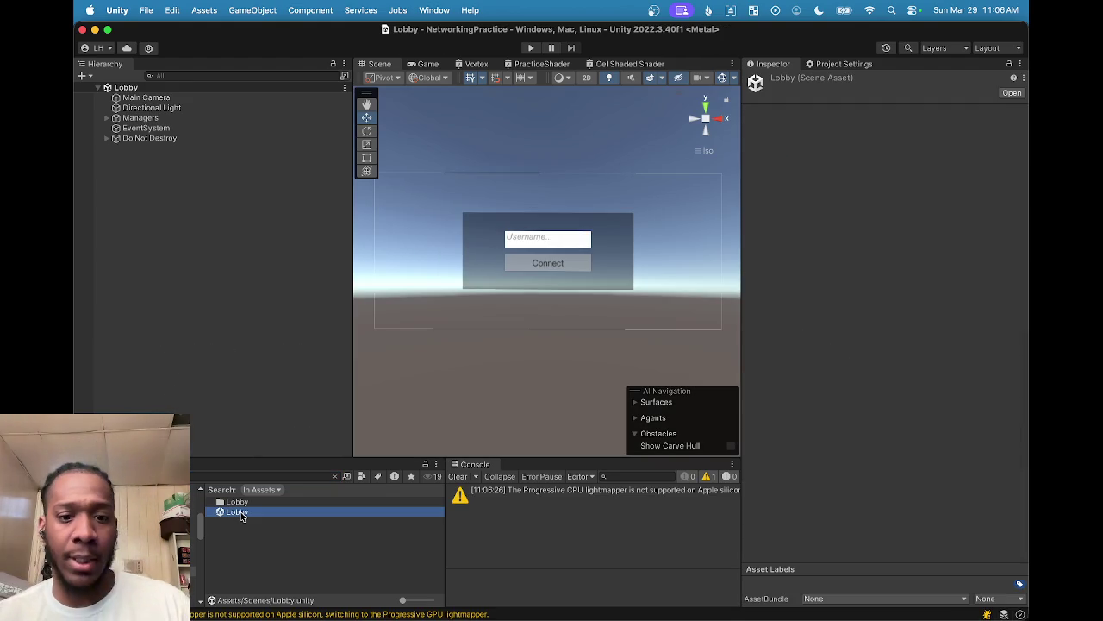
{"action": "left_click", "coordinate": [462, 478]}
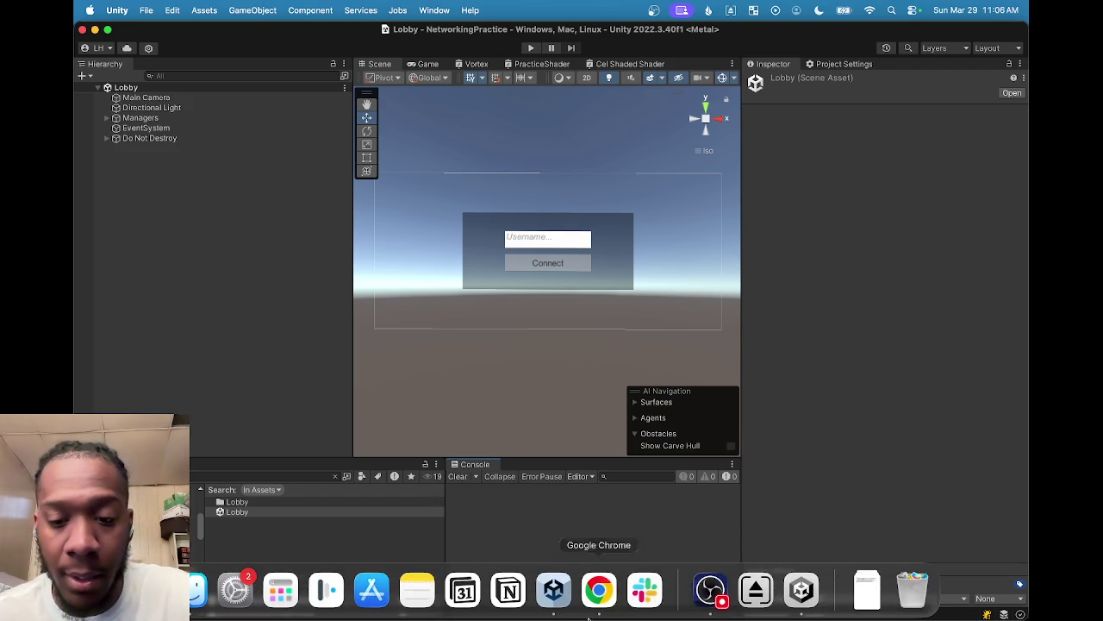
{"action": "left_click", "coordinate": [709, 593]}
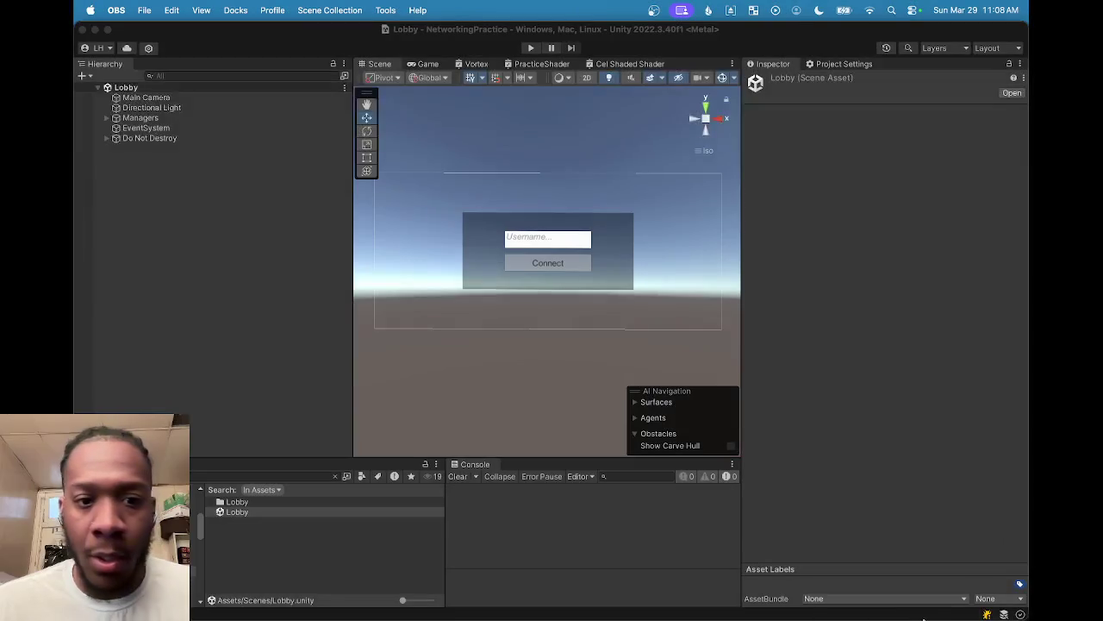
{"action": "mouse_move", "coordinate": [770, 604]}
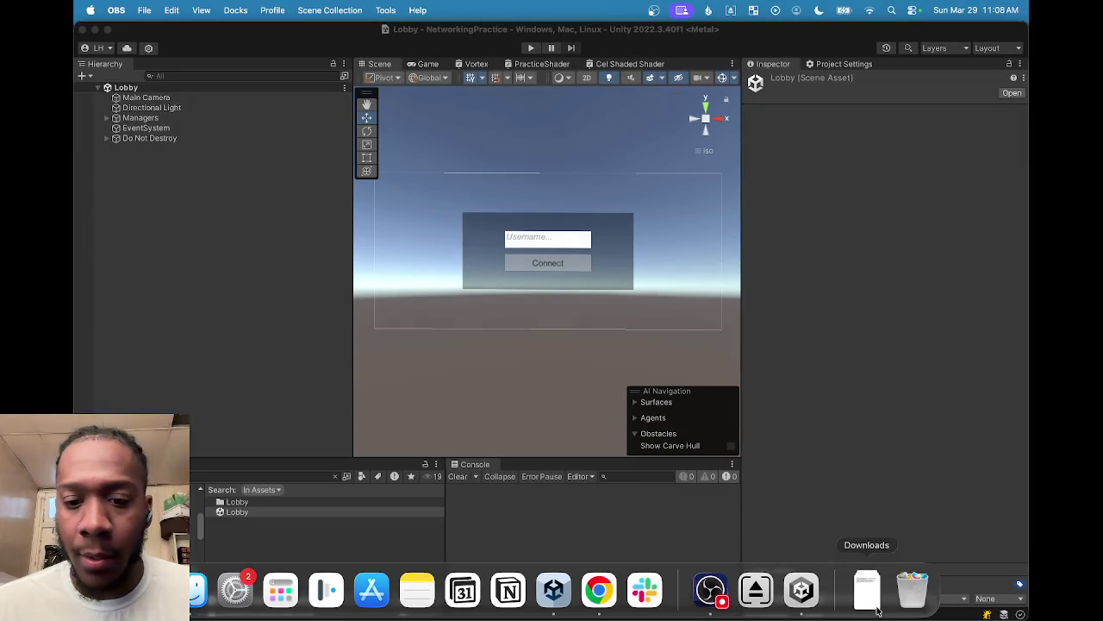
{"action": "left_click", "coordinate": [801, 590]}
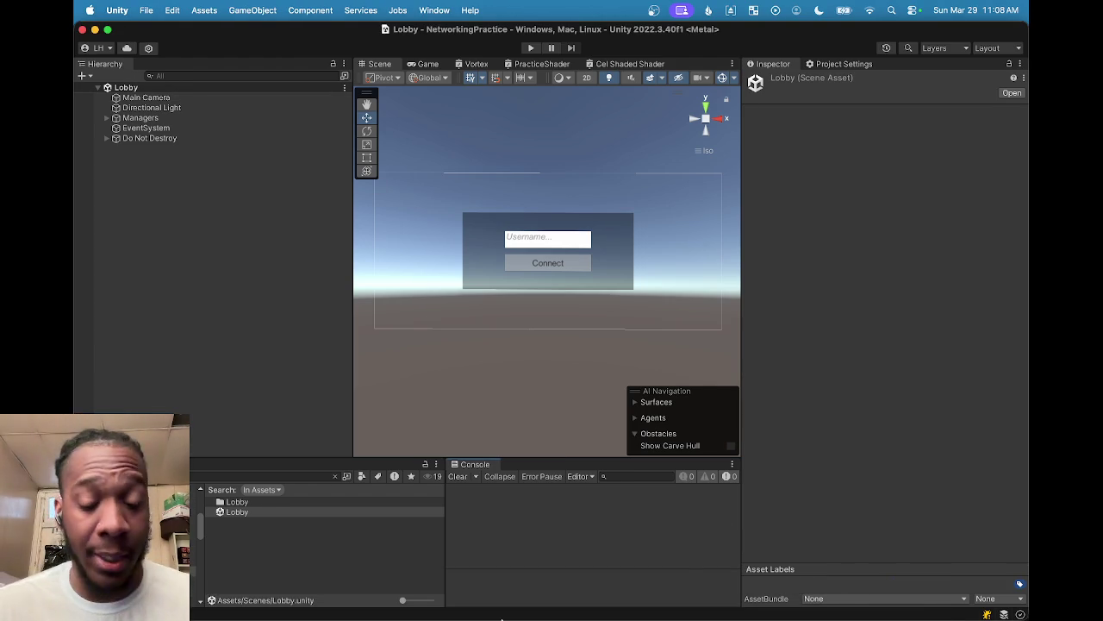
{"action": "mouse_move", "coordinate": [603, 617]}
{"action": "left_click", "coordinate": [711, 589]}
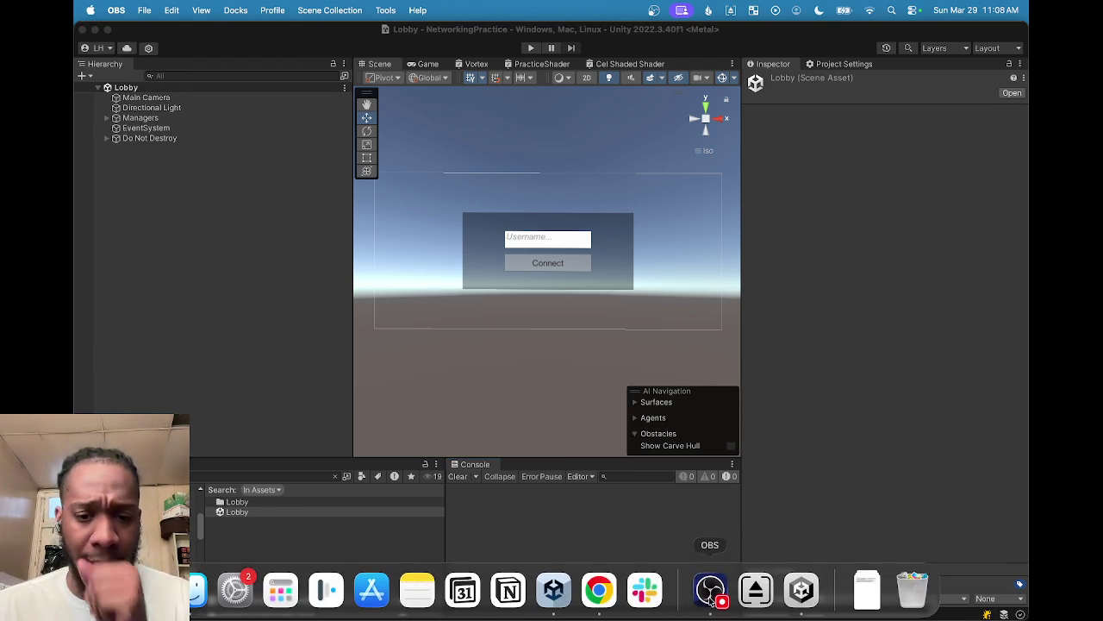
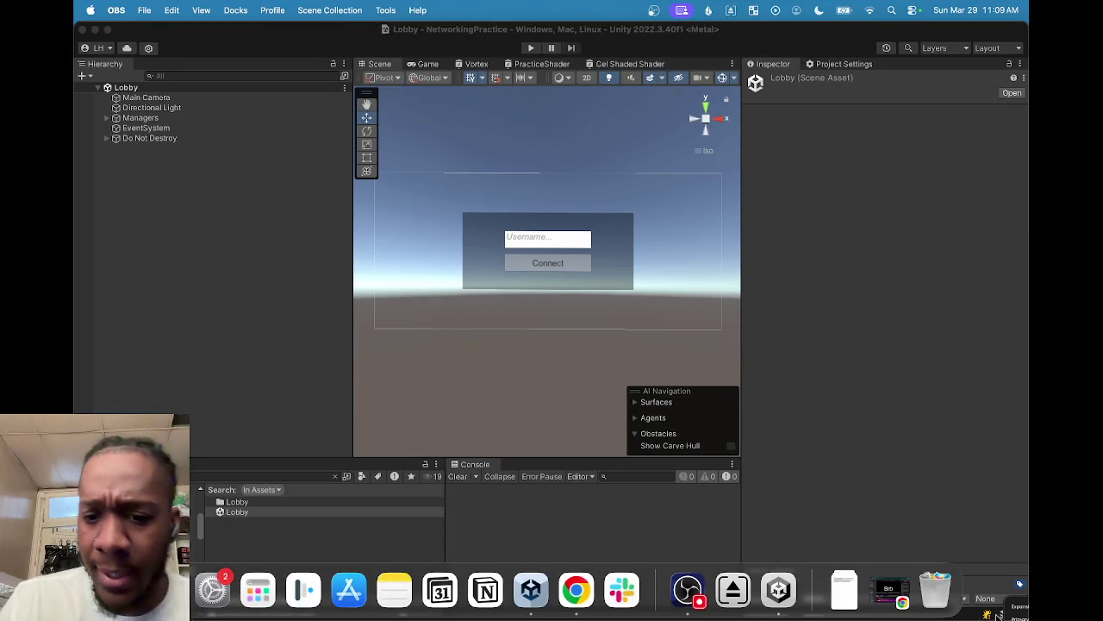
Step: Open GameServerCore.csproj from the desktop GameServer folder in Rider
{"action": "left_click", "coordinate": [95, 29]}
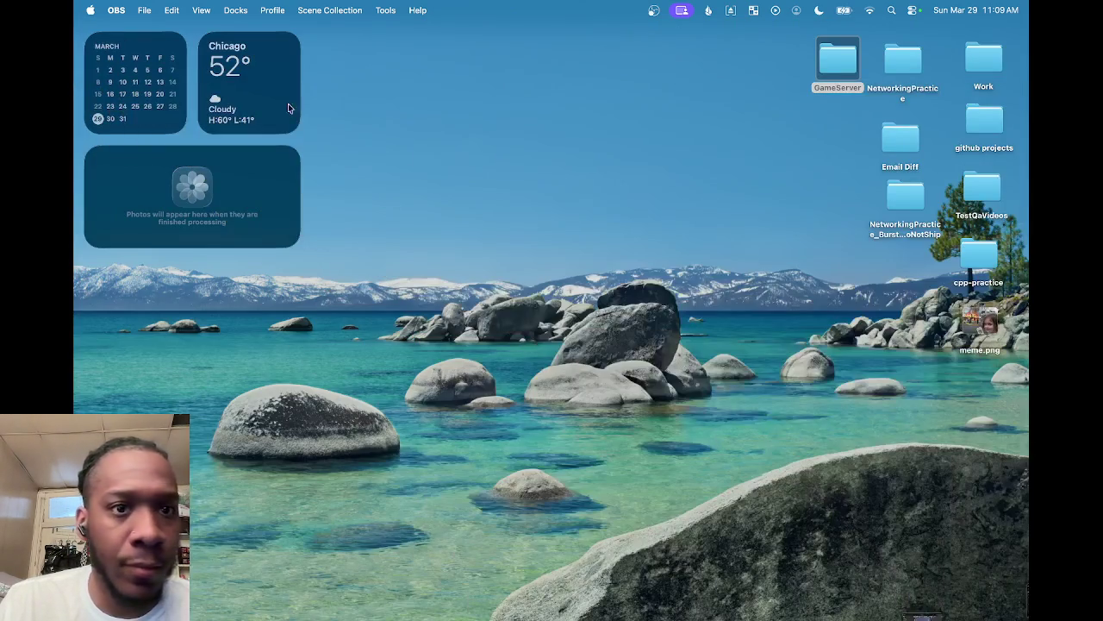
{"action": "double_click", "coordinate": [835, 58]}
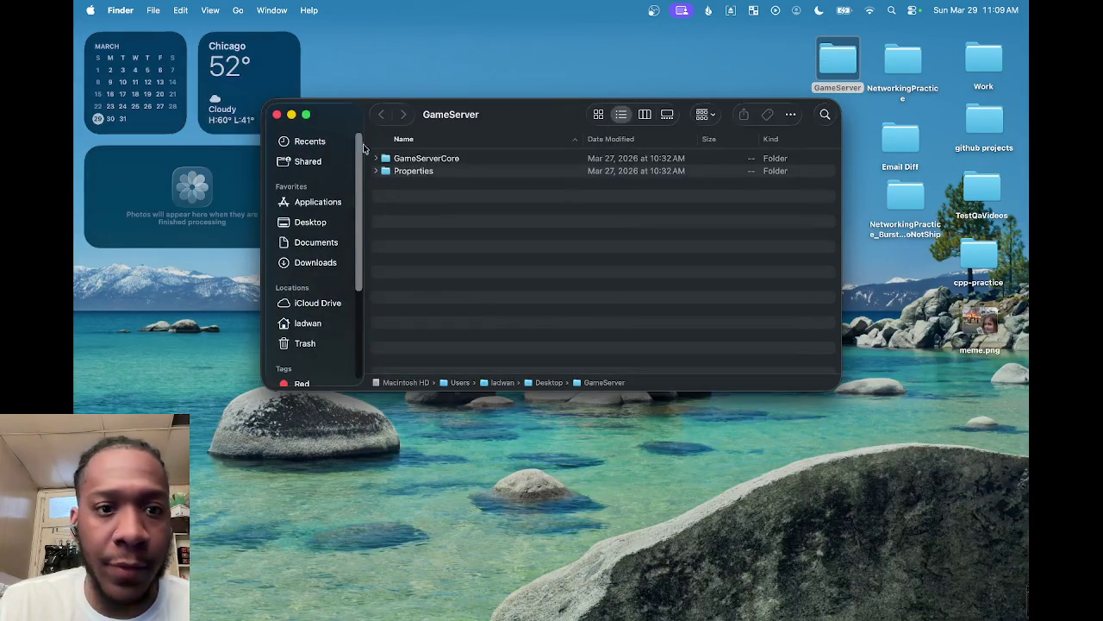
{"action": "left_click", "coordinate": [409, 162]}
{"action": "double_click", "coordinate": [409, 162]}
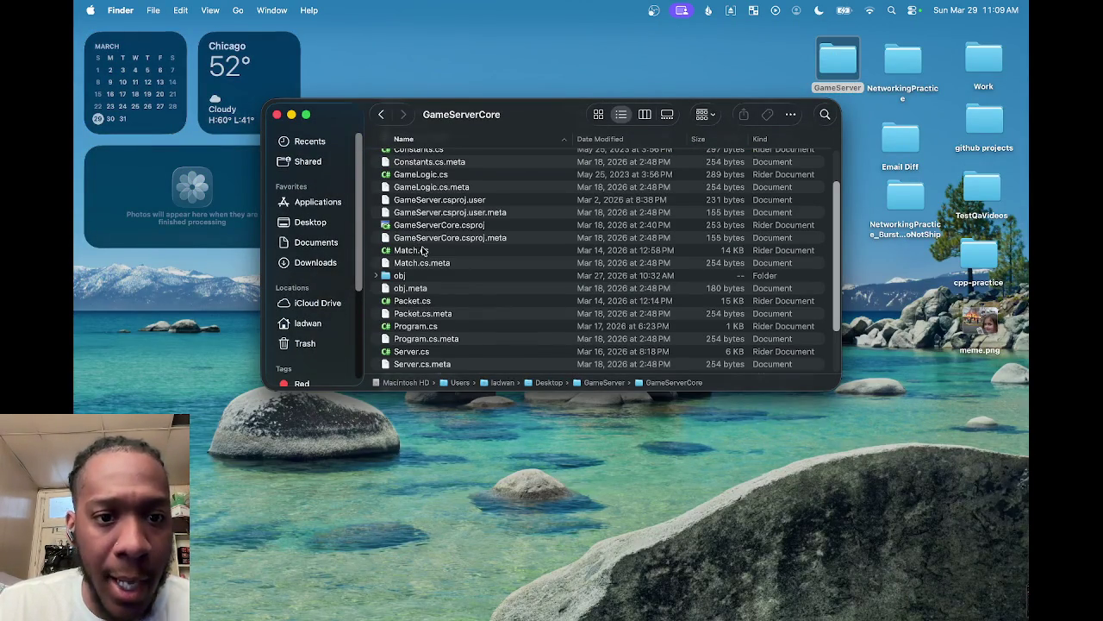
{"action": "double_click", "coordinate": [438, 225]}
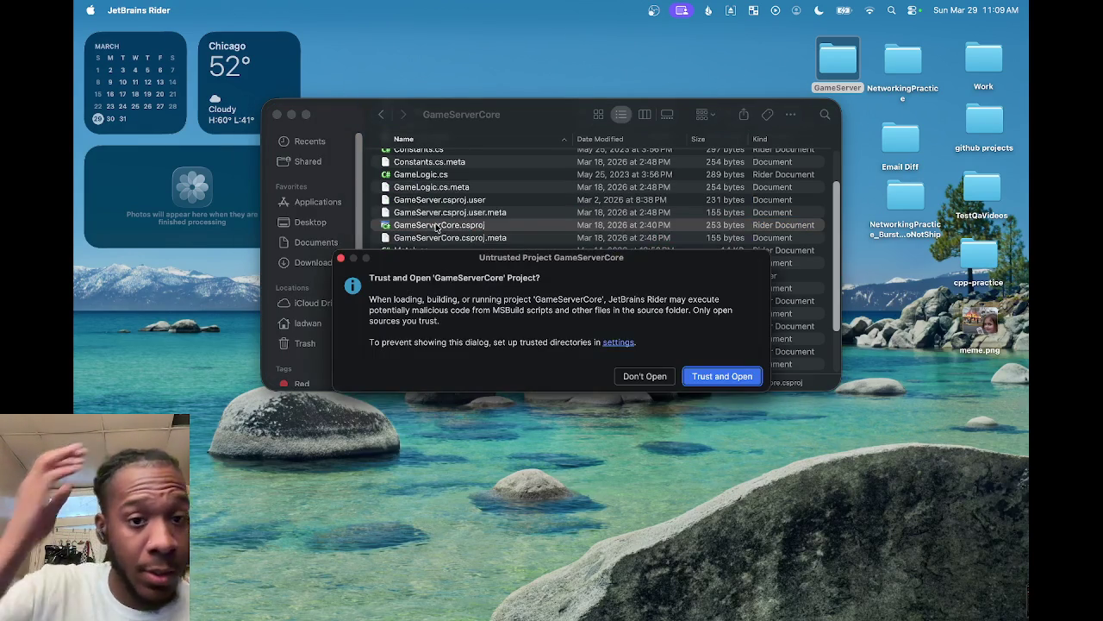
Step: Trust the GameServerCore project in Rider, then build and run it with Ctrl+R
{"action": "left_click", "coordinate": [716, 374]}
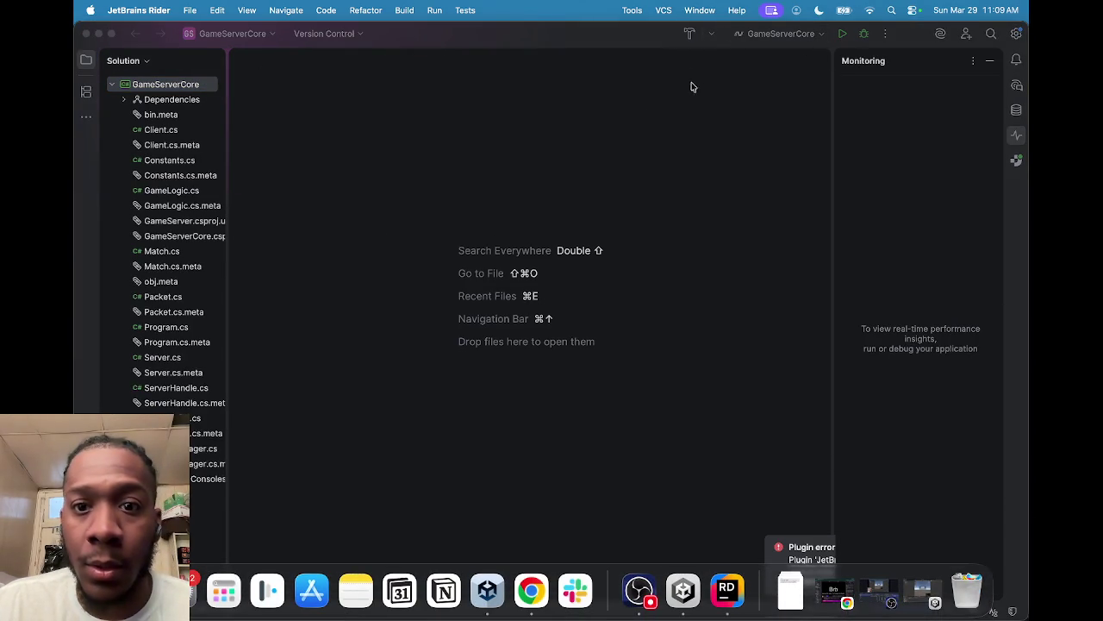
{"action": "left_click", "coordinate": [844, 36]}
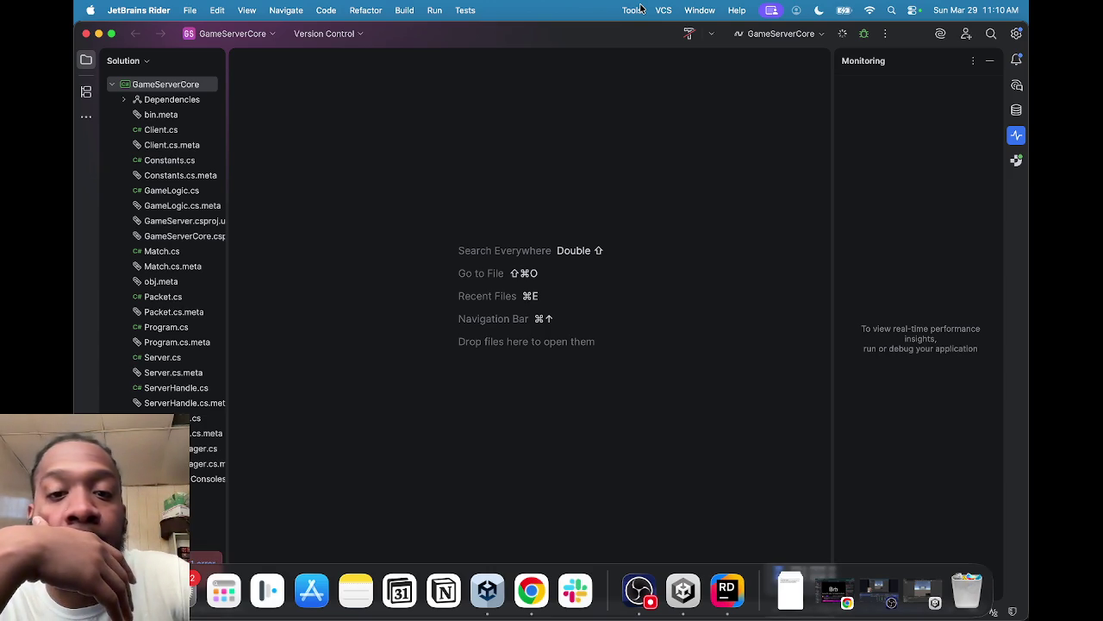
{"action": "key", "text": "ctrl+r"}
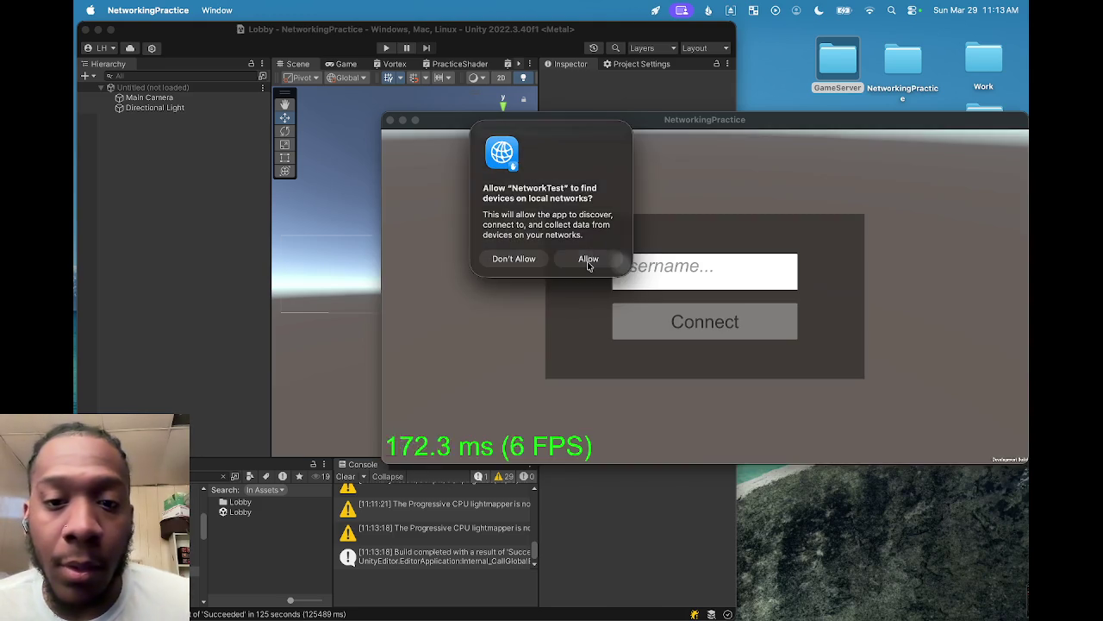
Step: Allow the build local network access, then move the standalone build window up and shrink it
{"action": "left_click", "coordinate": [588, 260]}
{"action": "mouse_move", "coordinate": [593, 125]}
{"action": "left_mouse_down"}
{"action": "mouse_move", "coordinate": [595, 57]}
{"action": "mouse_move", "coordinate": [572, 43]}
{"action": "mouse_move", "coordinate": [611, 15]}
{"action": "mouse_move", "coordinate": [598, 17]}
{"action": "left_mouse_up"}
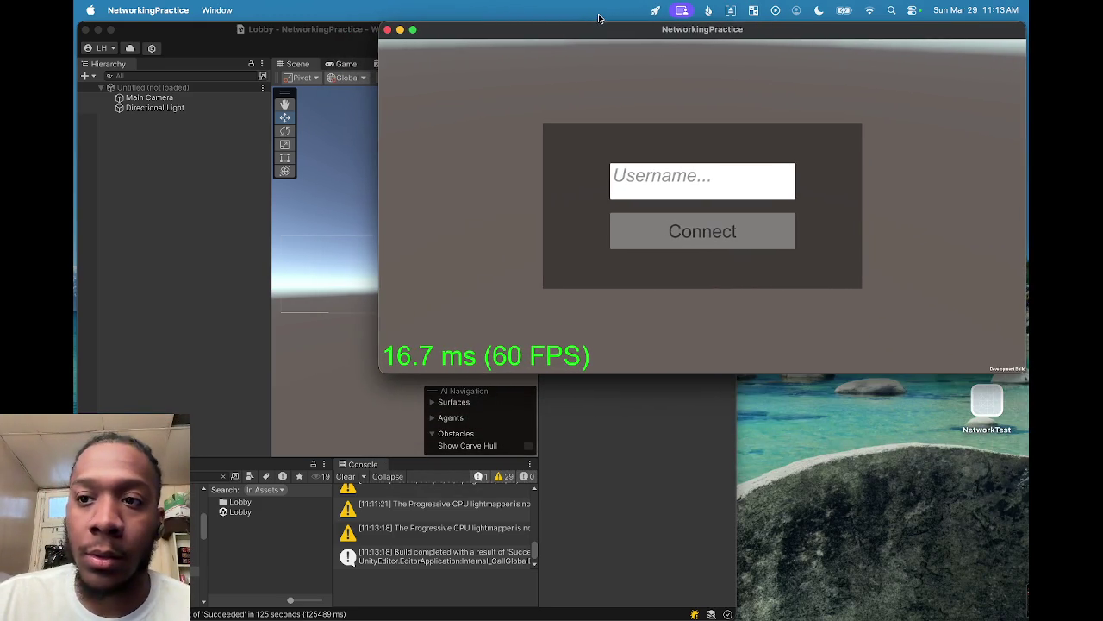
{"action": "mouse_move", "coordinate": [383, 371]}
{"action": "left_mouse_down"}
{"action": "mouse_move", "coordinate": [510, 366]}
{"action": "mouse_move", "coordinate": [554, 380]}
{"action": "mouse_move", "coordinate": [542, 371]}
{"action": "mouse_move", "coordinate": [541, 330]}
{"action": "left_mouse_up"}
Step: Enter Play mode in the editor and connect the editor client to the lobby
{"action": "left_click", "coordinate": [345, 43]}
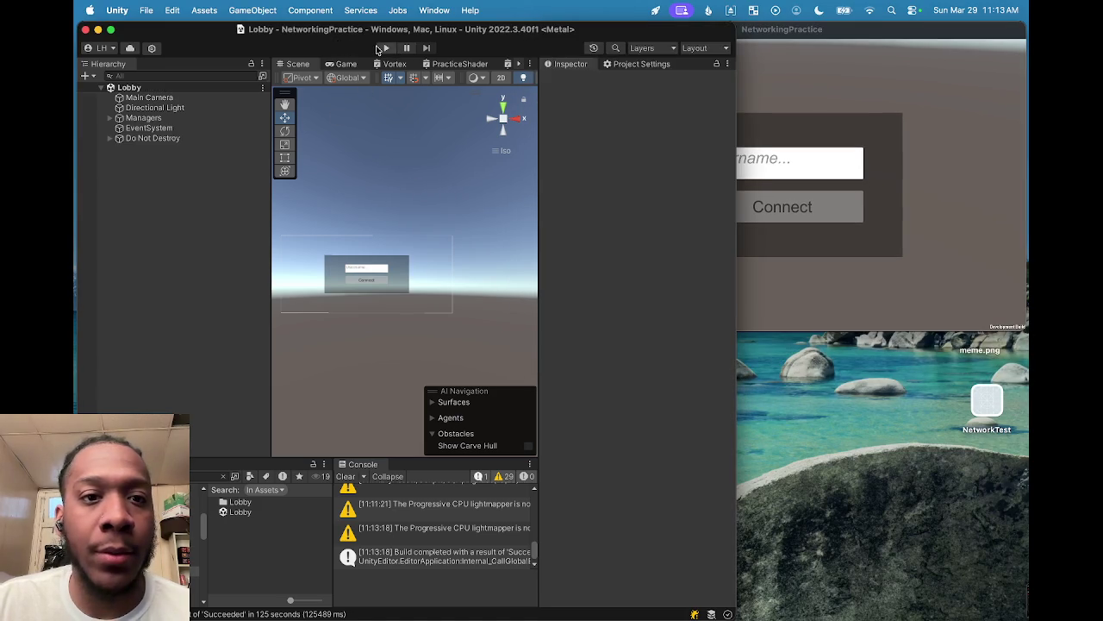
{"action": "left_click", "coordinate": [385, 48]}
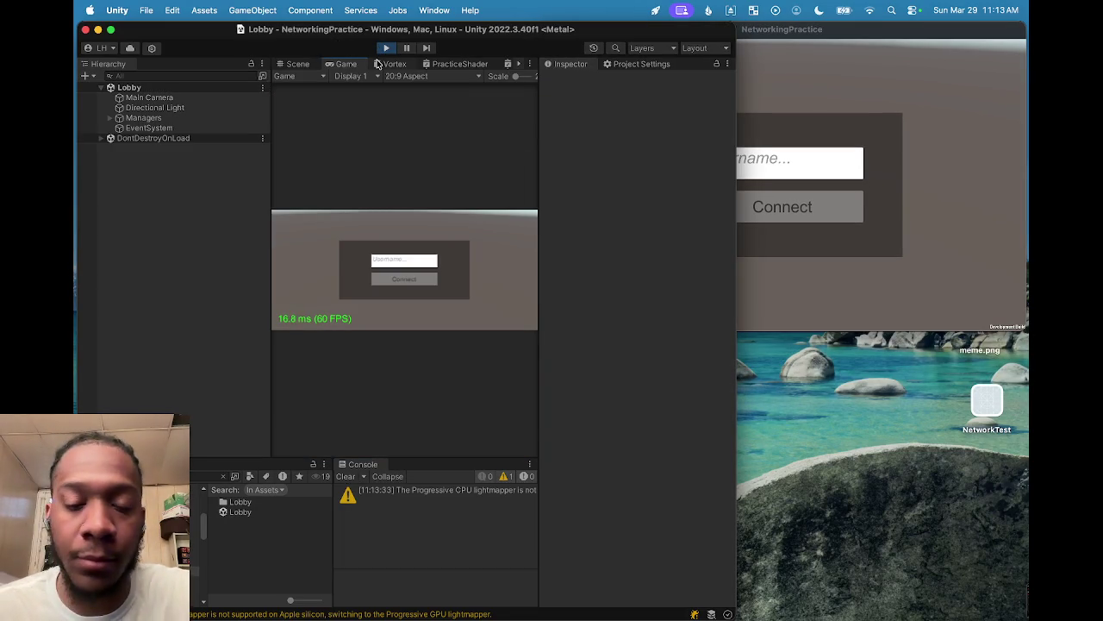
{"action": "type", "text": "wef"}
{"action": "left_click", "coordinate": [406, 279]}
{"action": "left_click", "coordinate": [808, 164]}
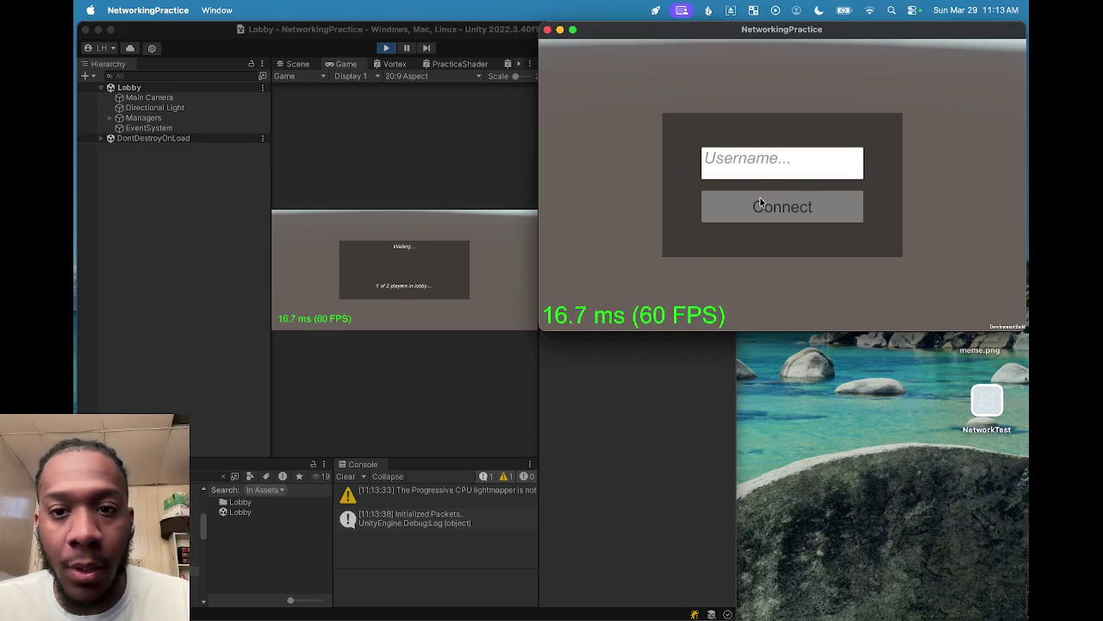
Step: Connect the build client to the lobby with username 'fgsdfg'
{"action": "type", "text": "fgsdfg"}
{"action": "left_click", "coordinate": [746, 206]}
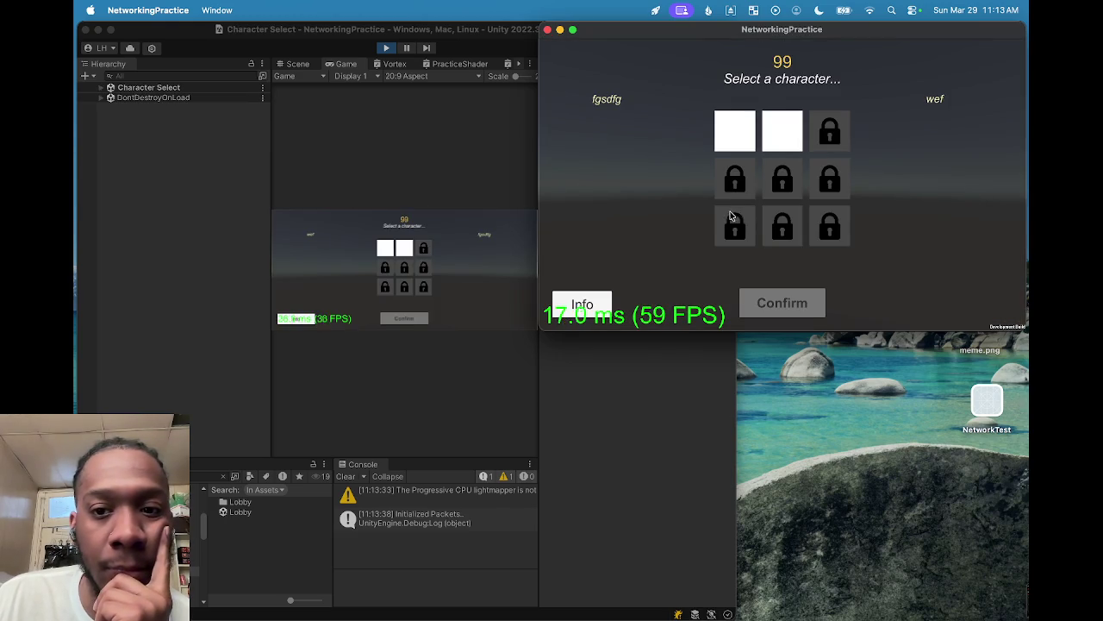
{"action": "left_click", "coordinate": [386, 250]}
Step: Confirm The Speedster for the editor client and The Brawn for the build client
{"action": "left_click", "coordinate": [386, 251]}
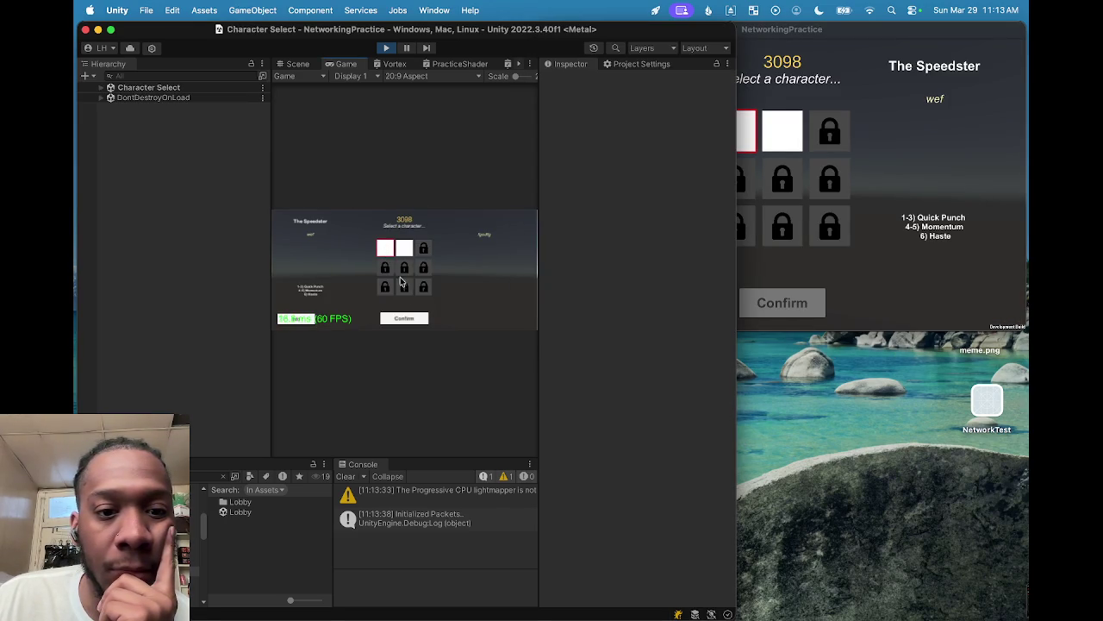
{"action": "left_click", "coordinate": [411, 322]}
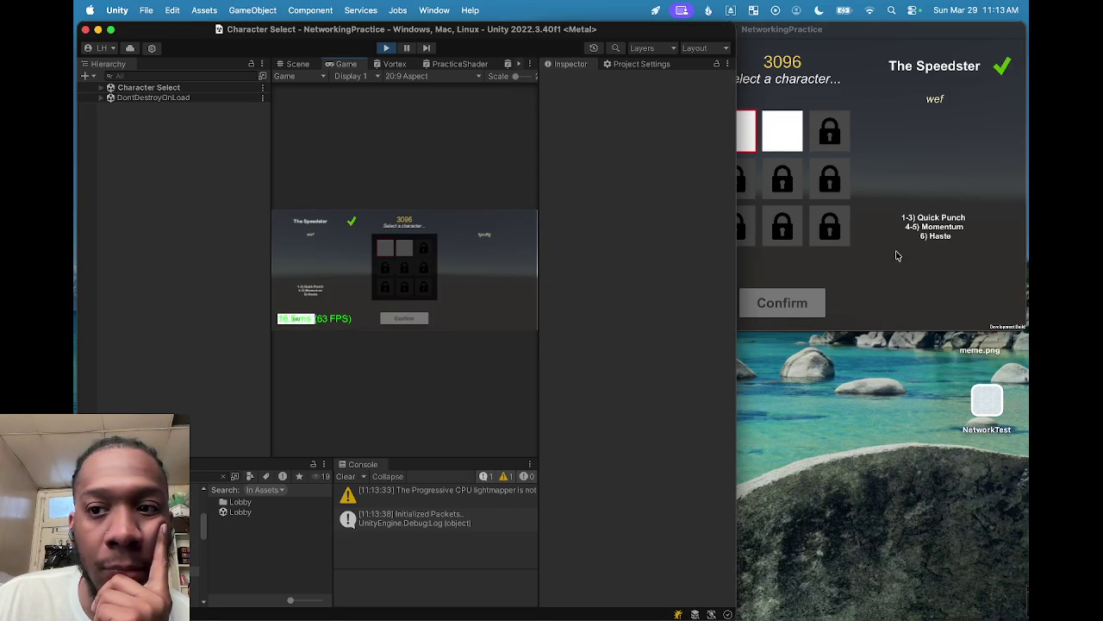
{"action": "left_click", "coordinate": [736, 181]}
{"action": "left_click", "coordinate": [773, 147]}
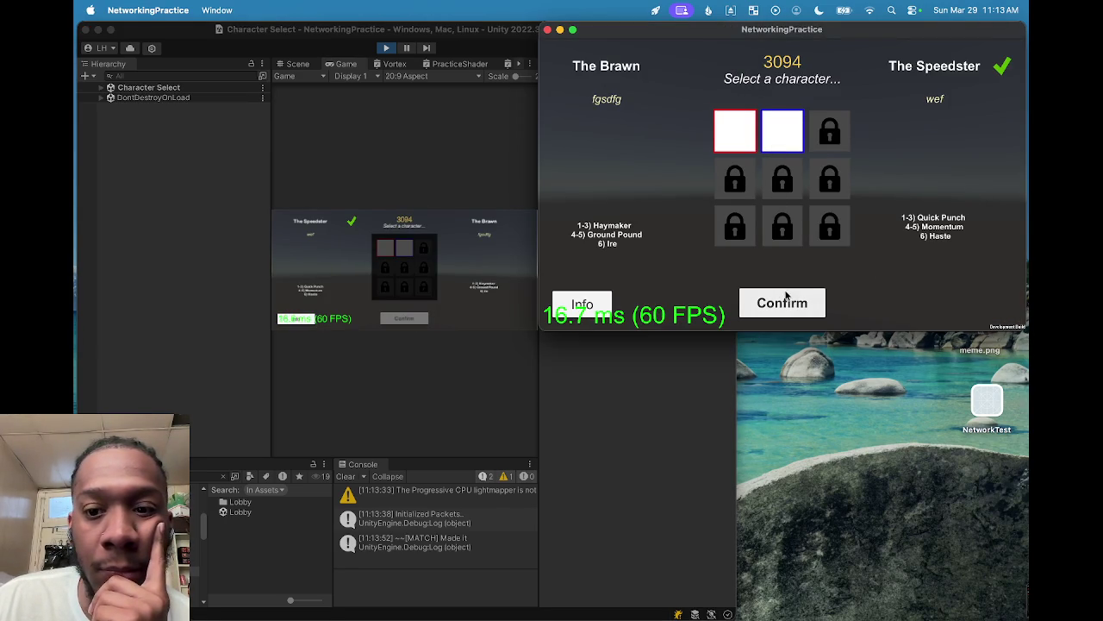
{"action": "left_click", "coordinate": [786, 302]}
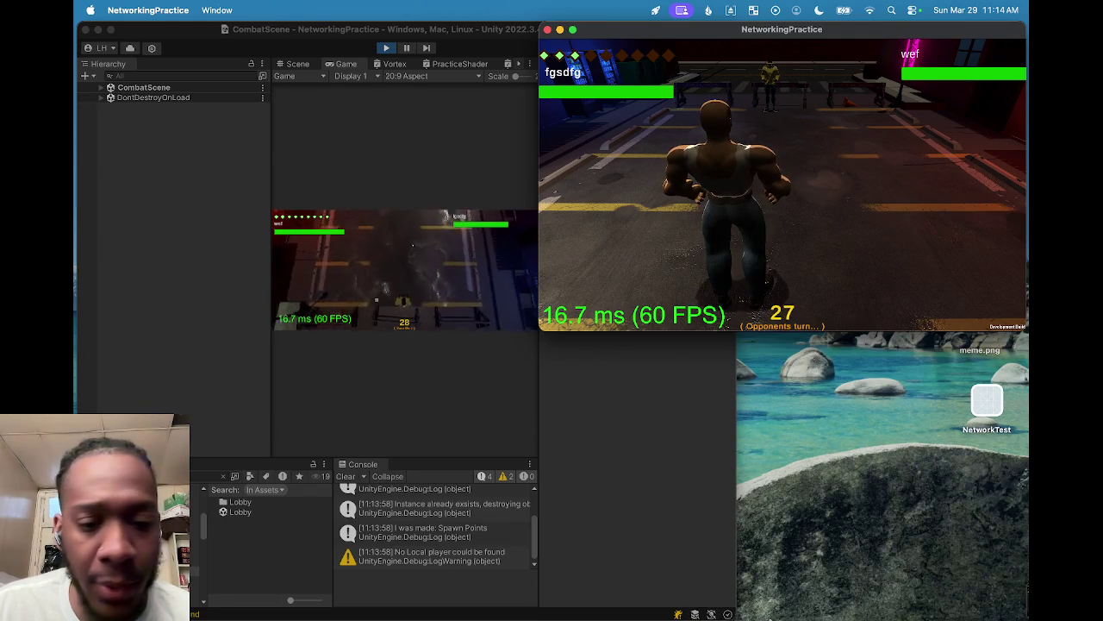
Step: Make the standalone build window smaller
{"action": "mouse_move", "coordinate": [762, 617]}
{"action": "left_click", "coordinate": [591, 591]}
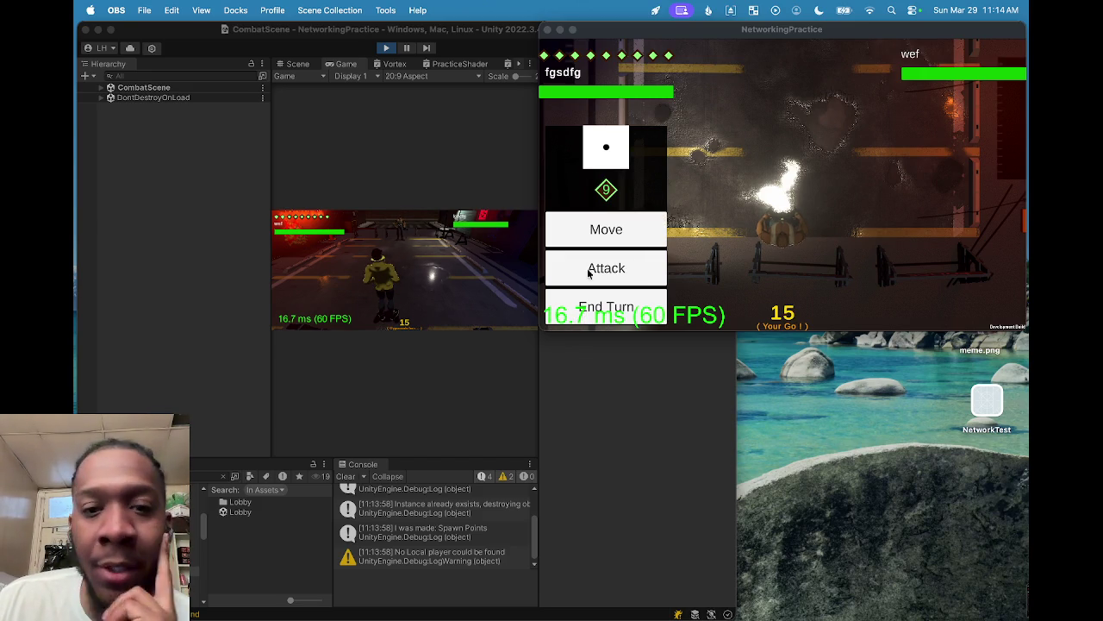
{"action": "mouse_move", "coordinate": [545, 336]}
{"action": "left_mouse_down"}
{"action": "mouse_move", "coordinate": [751, 295]}
{"action": "mouse_move", "coordinate": [851, 254]}
{"action": "mouse_move", "coordinate": [805, 251]}
{"action": "mouse_move", "coordinate": [764, 262]}
{"action": "mouse_move", "coordinate": [980, 257]}
{"action": "mouse_move", "coordinate": [561, 315]}
{"action": "mouse_move", "coordinate": [353, 460]}
{"action": "mouse_move", "coordinate": [210, 389]}
{"action": "mouse_move", "coordinate": [213, 541]}
{"action": "mouse_move", "coordinate": [247, 325]}
{"action": "mouse_move", "coordinate": [242, 352]}
{"action": "mouse_move", "coordinate": [167, 340]}
{"action": "mouse_move", "coordinate": [225, 354]}
{"action": "mouse_move", "coordinate": [261, 380]}
{"action": "left_mouse_up"}
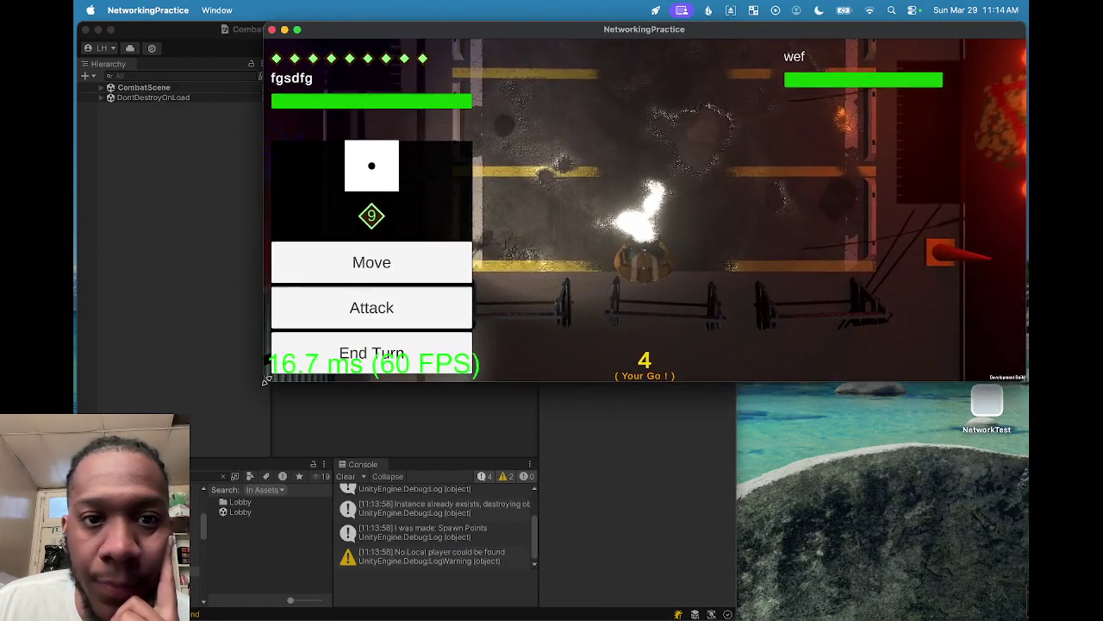
Step: Move the build's fighter, confirm the move, and end the build client's turn
{"action": "left_click", "coordinate": [376, 286]}
{"action": "left_click", "coordinate": [377, 288]}
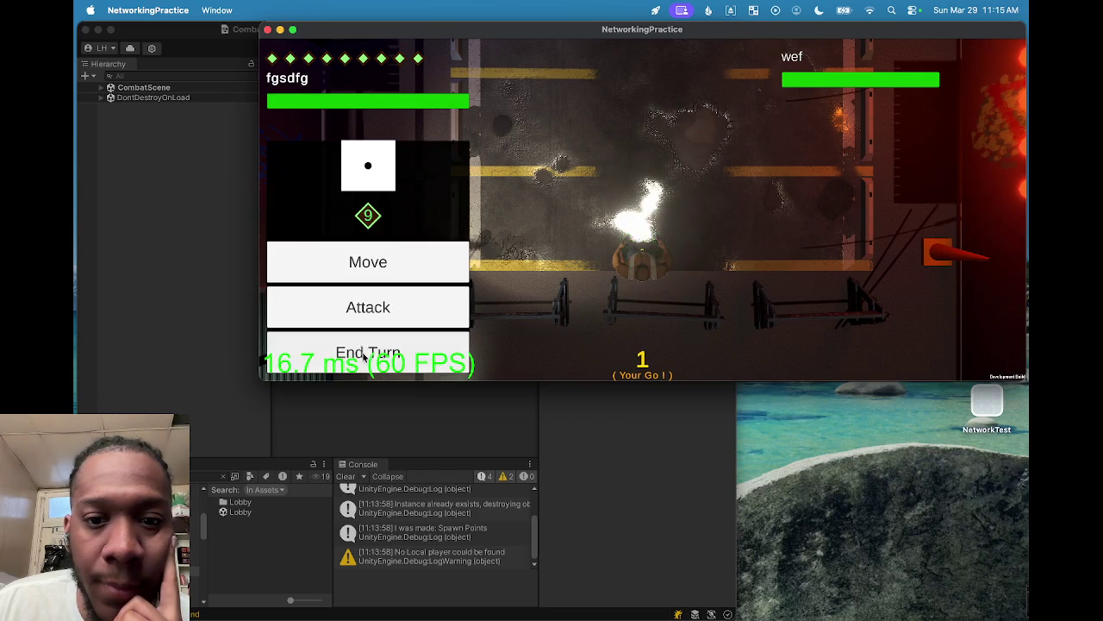
{"action": "left_click", "coordinate": [373, 274]}
{"action": "left_click", "coordinate": [369, 281]}
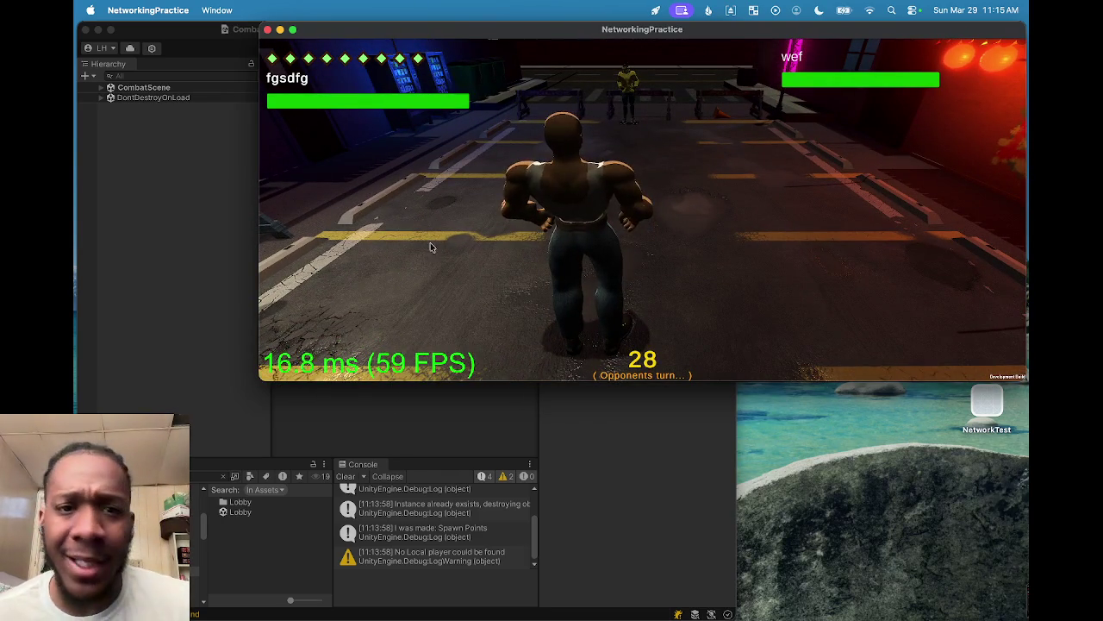
{"action": "left_click", "coordinate": [658, 436]}
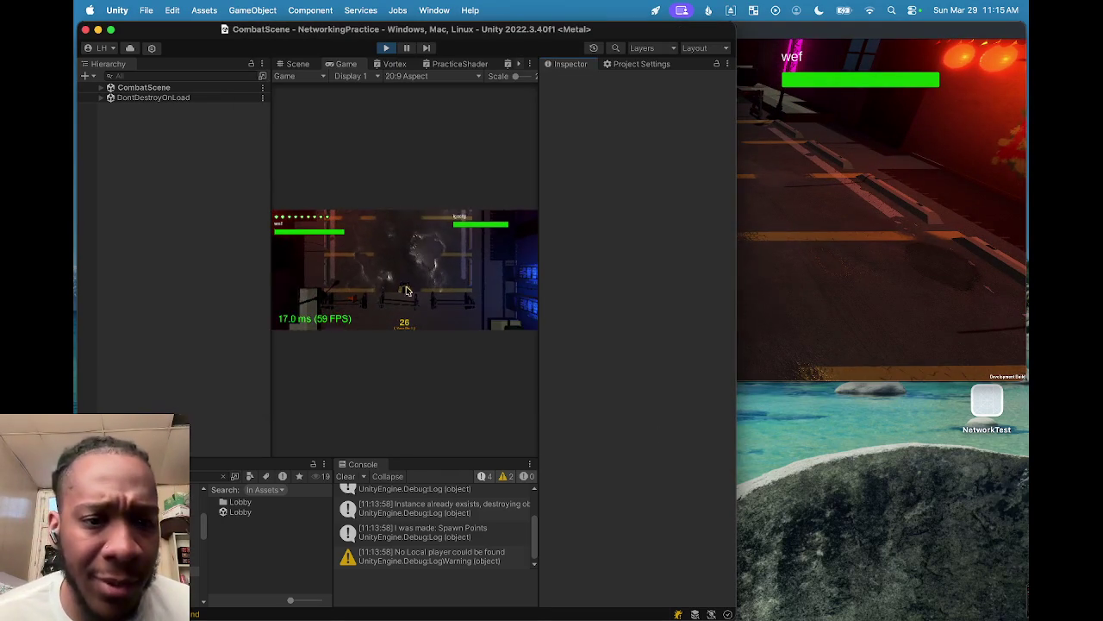
Step: Pick a move tile for the editor's fighter, browse its attacks, then start moving again
{"action": "left_click", "coordinate": [307, 291]}
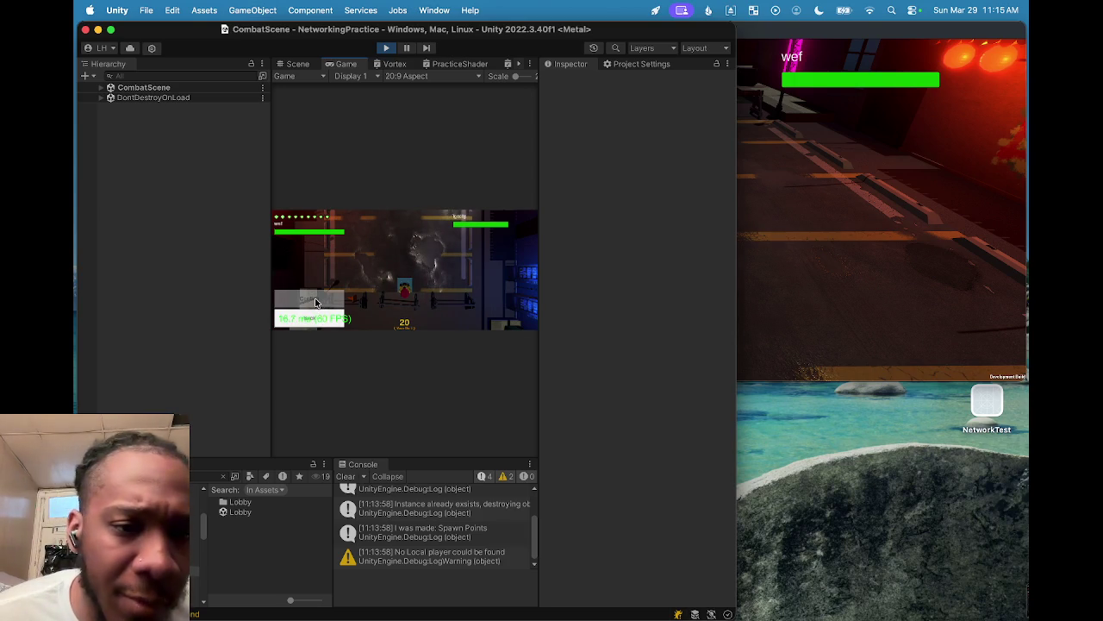
{"action": "left_click", "coordinate": [422, 299]}
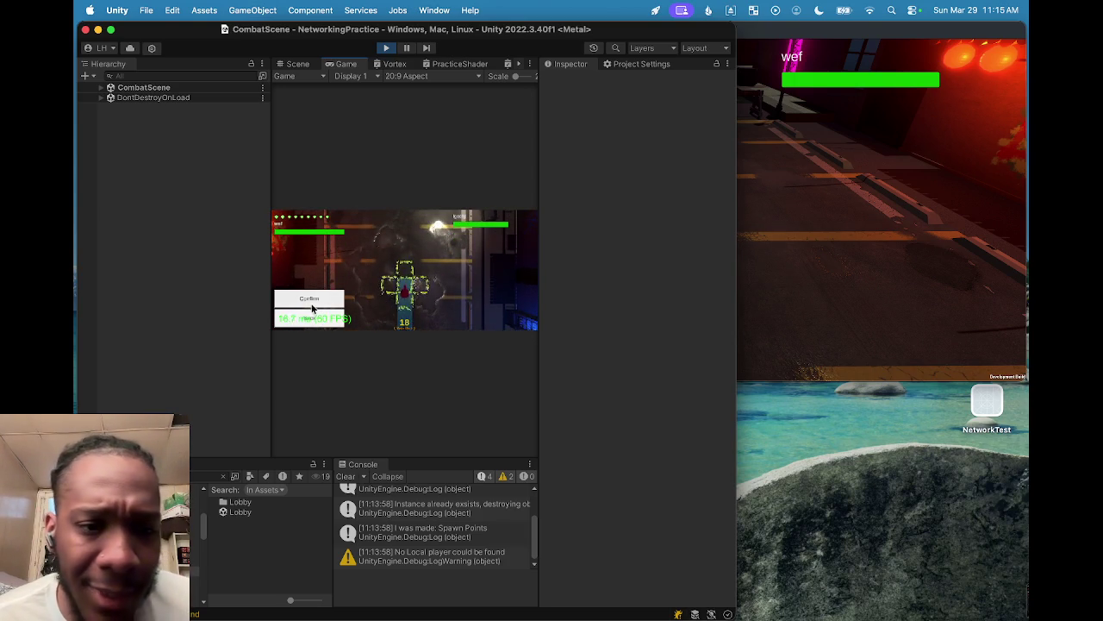
{"action": "left_click", "coordinate": [316, 323]}
{"action": "left_click", "coordinate": [312, 301]}
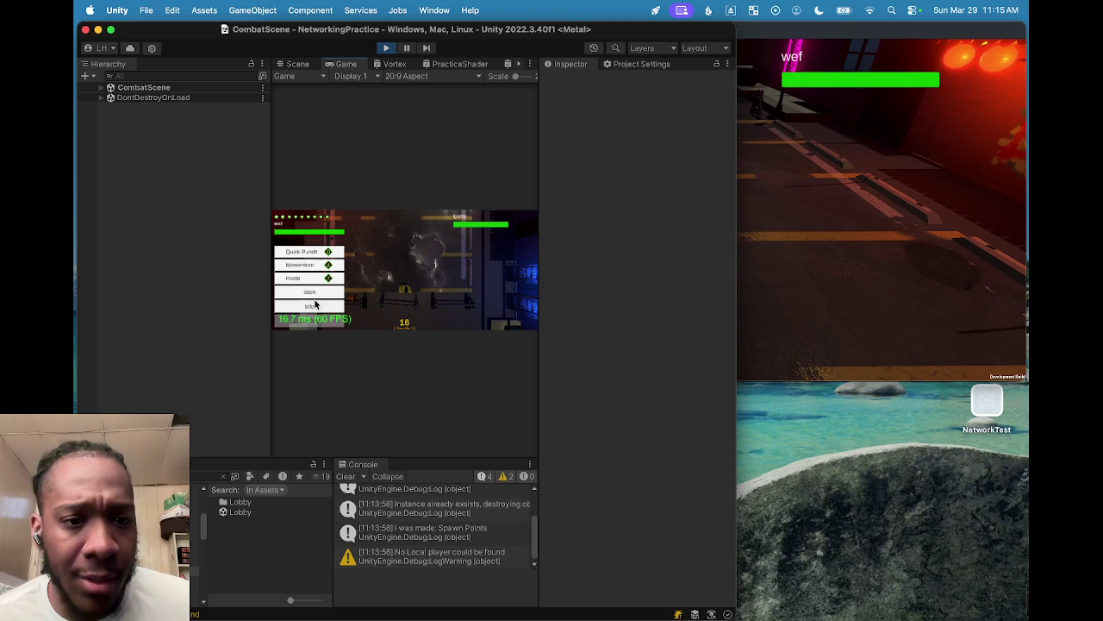
{"action": "left_click", "coordinate": [316, 293]}
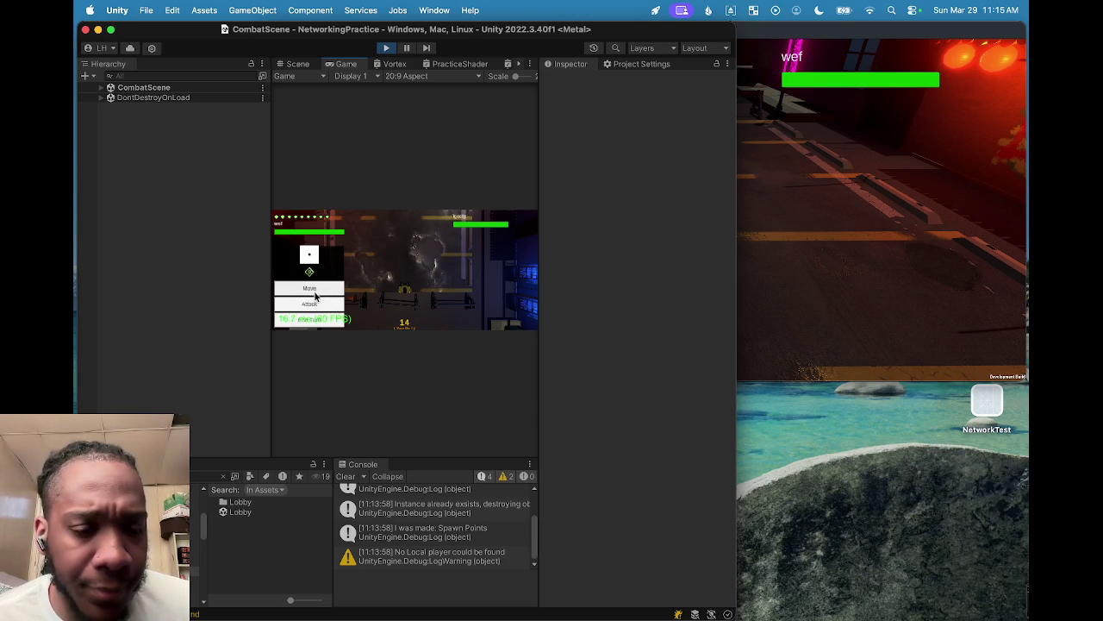
{"action": "left_click", "coordinate": [316, 292]}
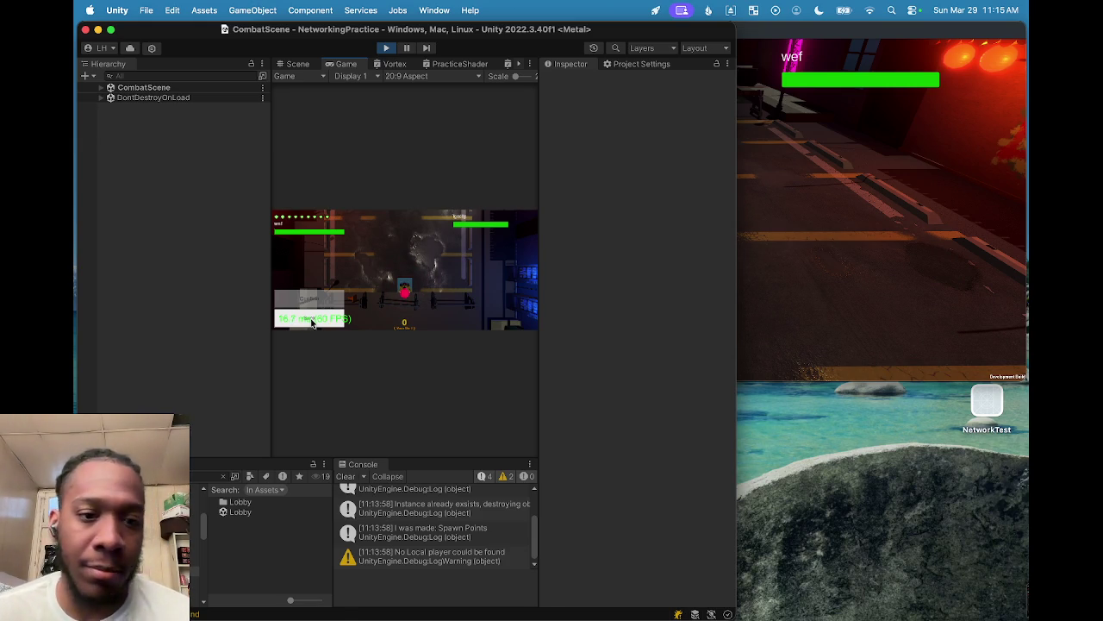
{"action": "left_click", "coordinate": [820, 258]}
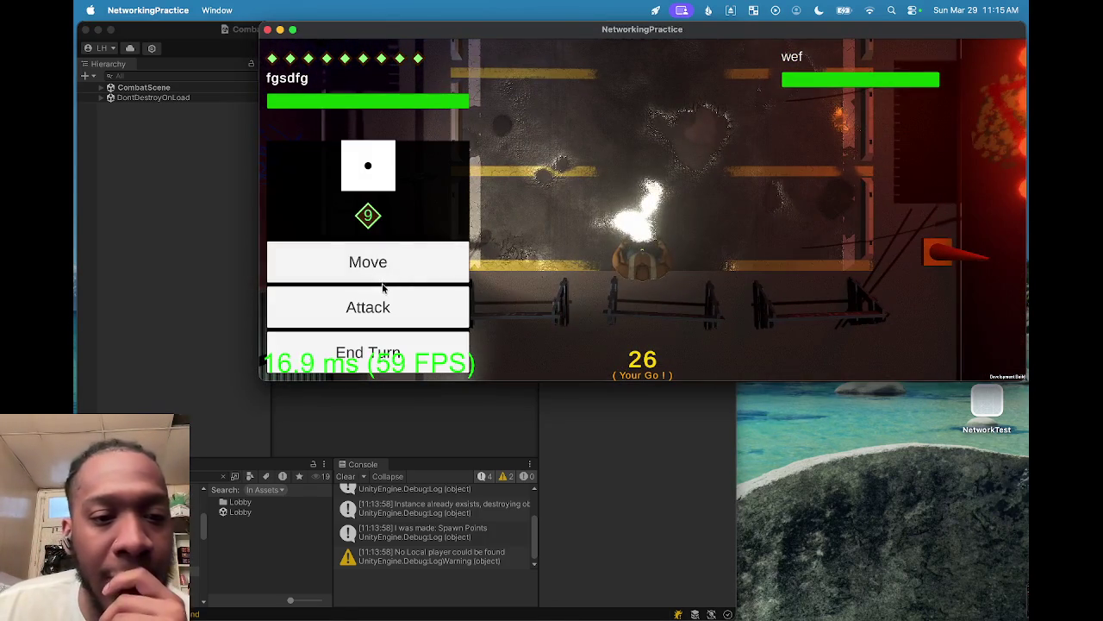
Step: Plot a movement path and target tile for the build's fighter, then back out
{"action": "left_click", "coordinate": [387, 278]}
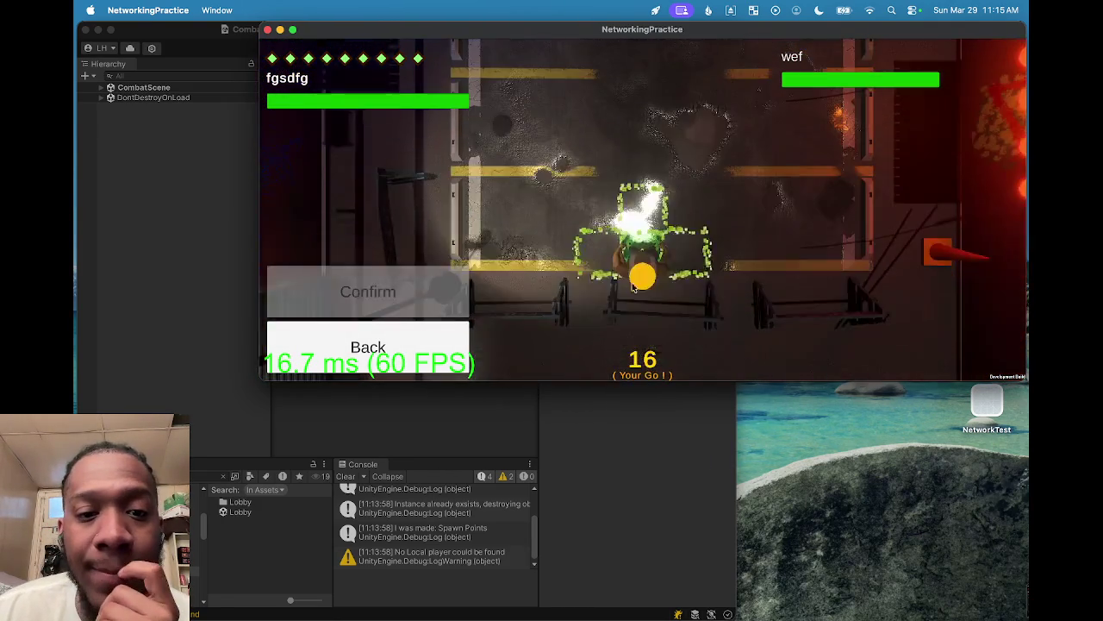
{"action": "left_click", "coordinate": [608, 278]}
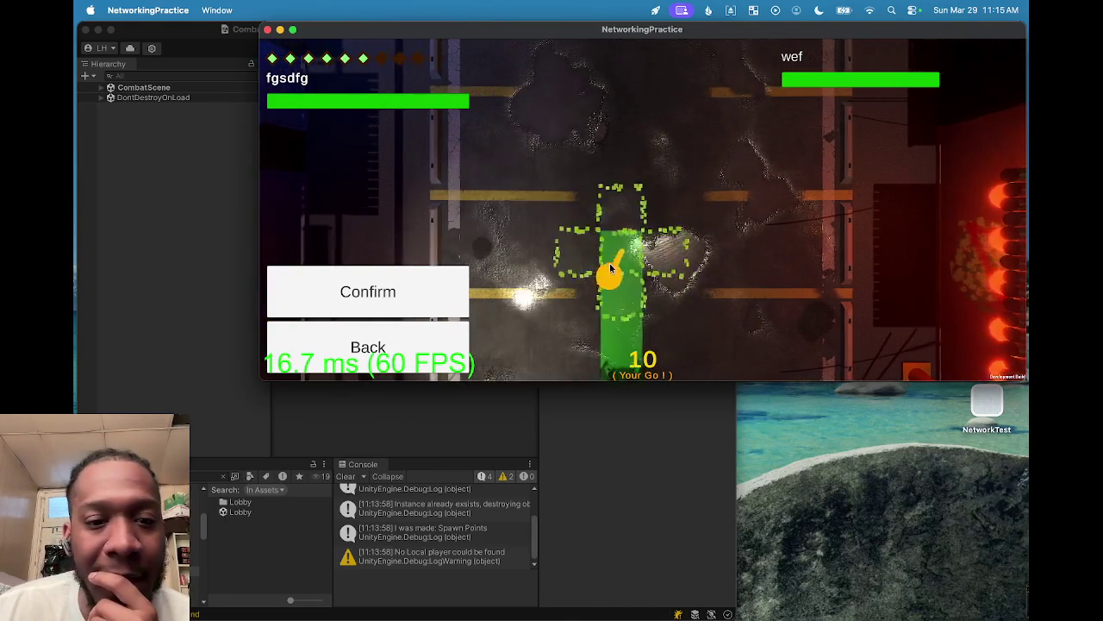
{"action": "left_click", "coordinate": [634, 204]}
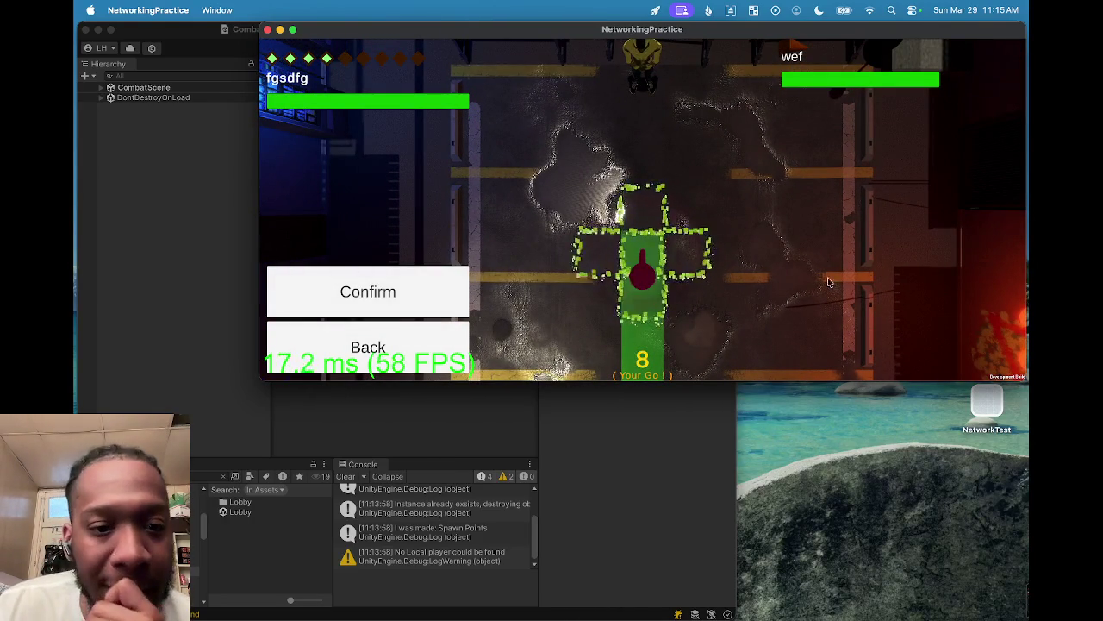
{"action": "left_click", "coordinate": [385, 345]}
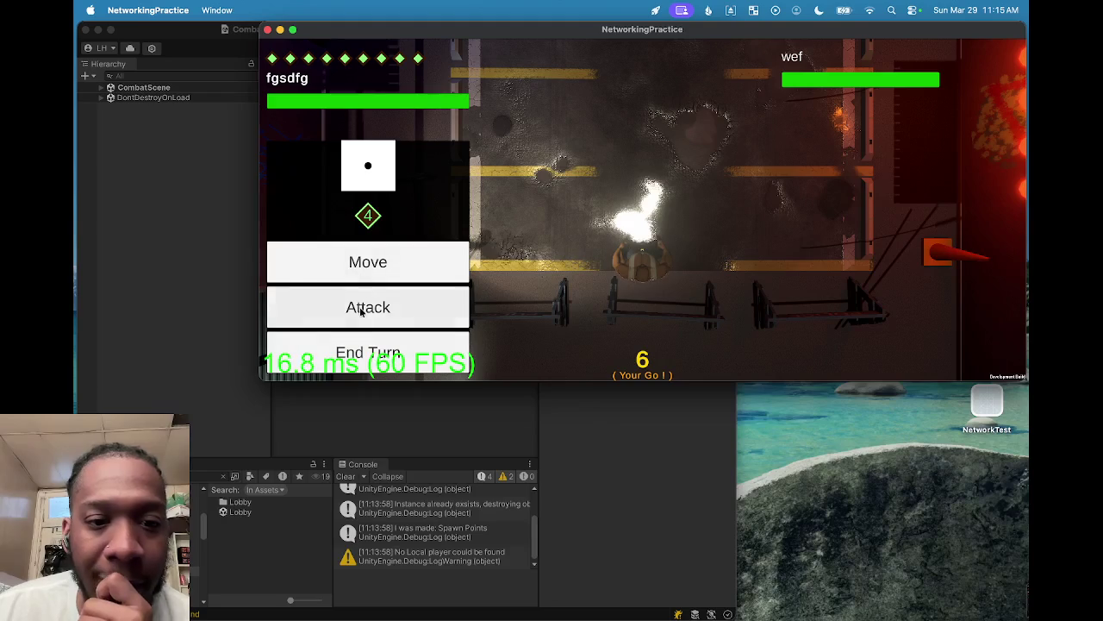
Step: Preview the Haymaker attack area, then the Ground Pound attack area, in the build
{"action": "left_click", "coordinate": [368, 307]}
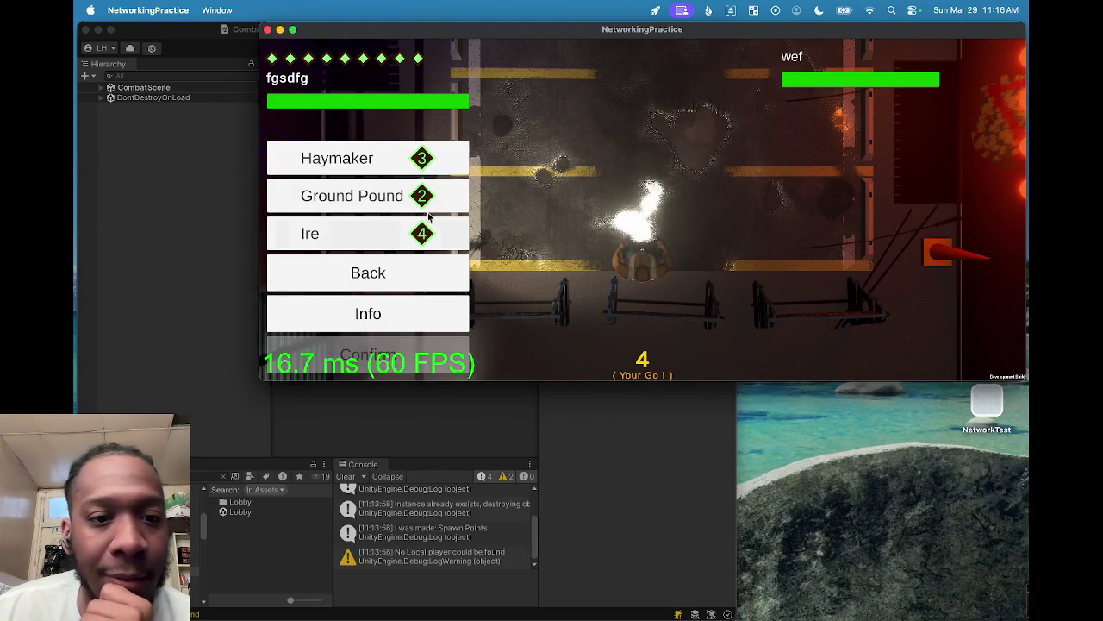
{"action": "left_click", "coordinate": [431, 160]}
{"action": "left_click", "coordinate": [386, 267]}
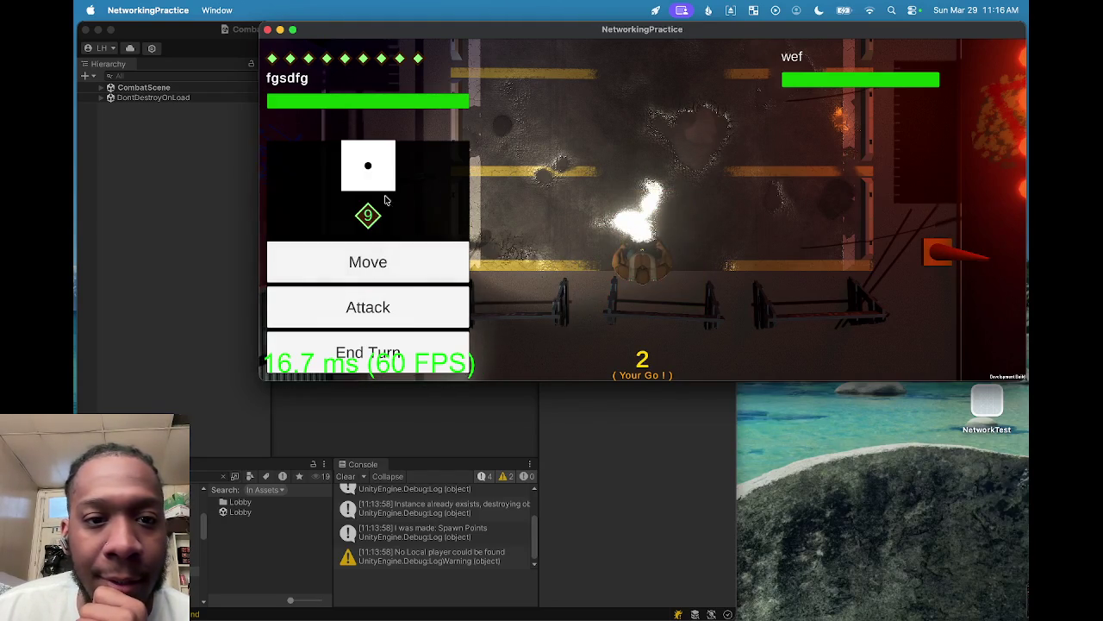
{"action": "left_click", "coordinate": [376, 291]}
{"action": "left_click", "coordinate": [361, 197]}
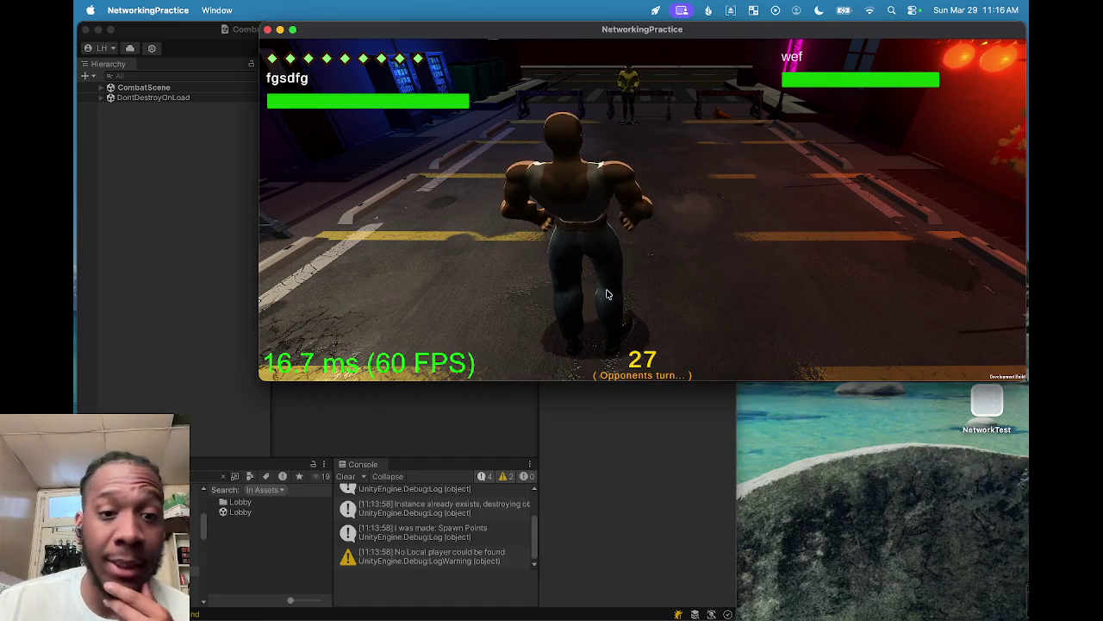
{"action": "left_click", "coordinate": [147, 365]}
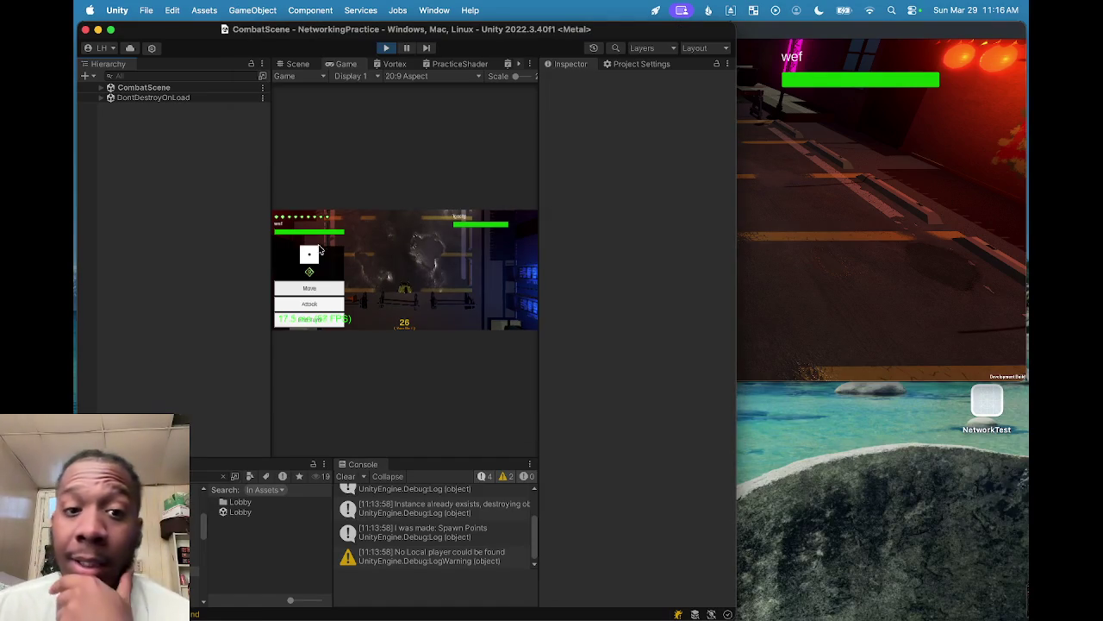
Step: Open the editor player's attack list and toggle the ability info prompt on and off twice
{"action": "left_click", "coordinate": [319, 306]}
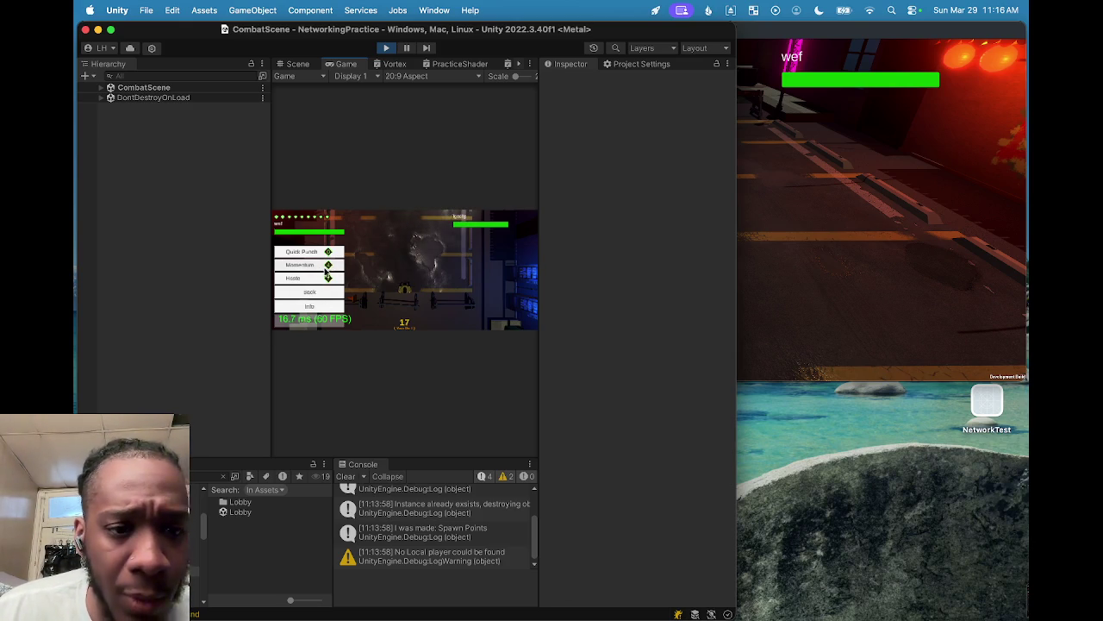
{"action": "left_click", "coordinate": [310, 308]}
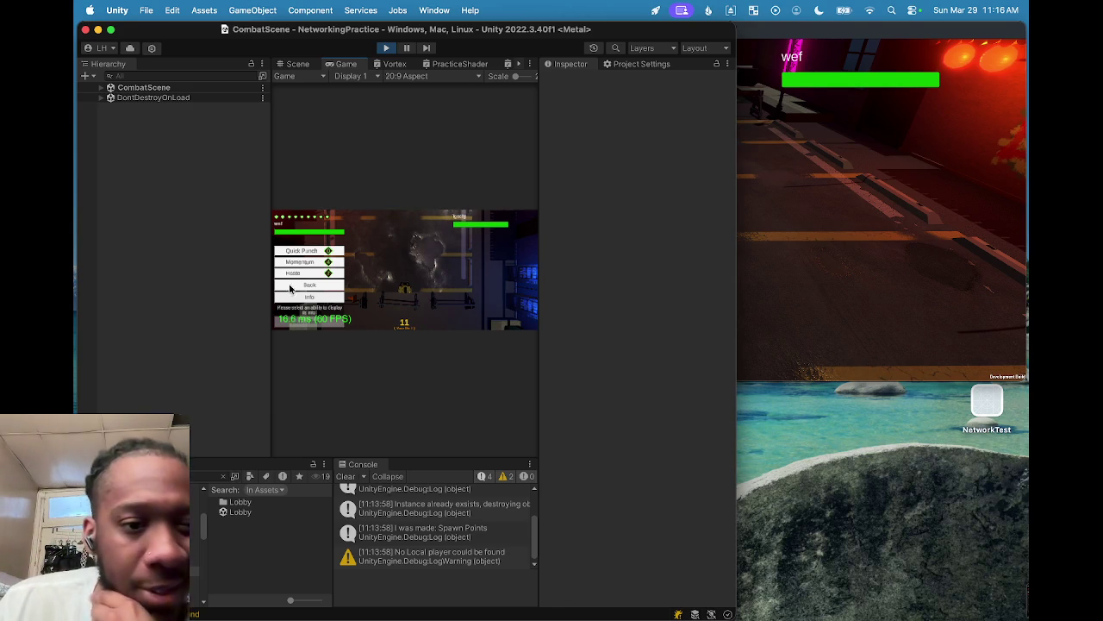
{"action": "left_click", "coordinate": [318, 298]}
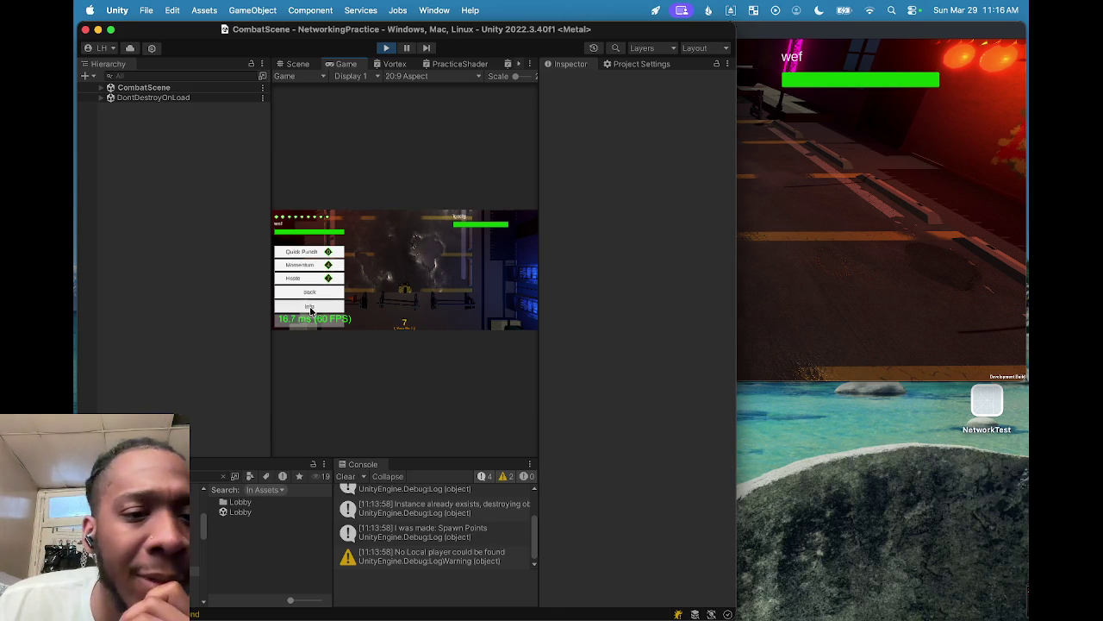
{"action": "left_click", "coordinate": [316, 308]}
{"action": "left_click", "coordinate": [319, 304]}
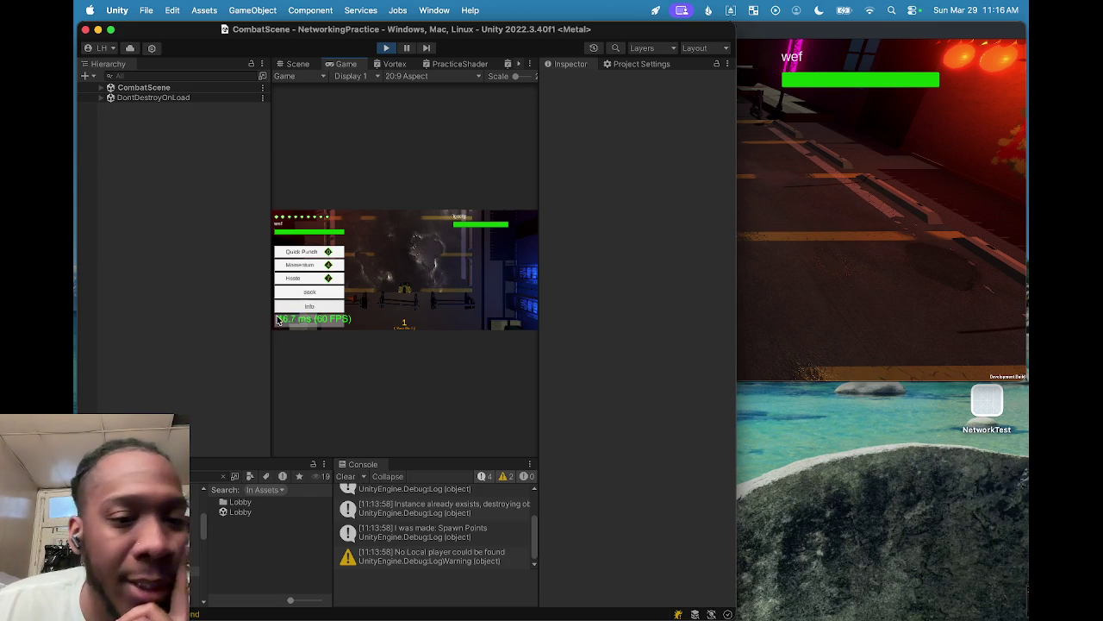
{"action": "left_click", "coordinate": [784, 268]}
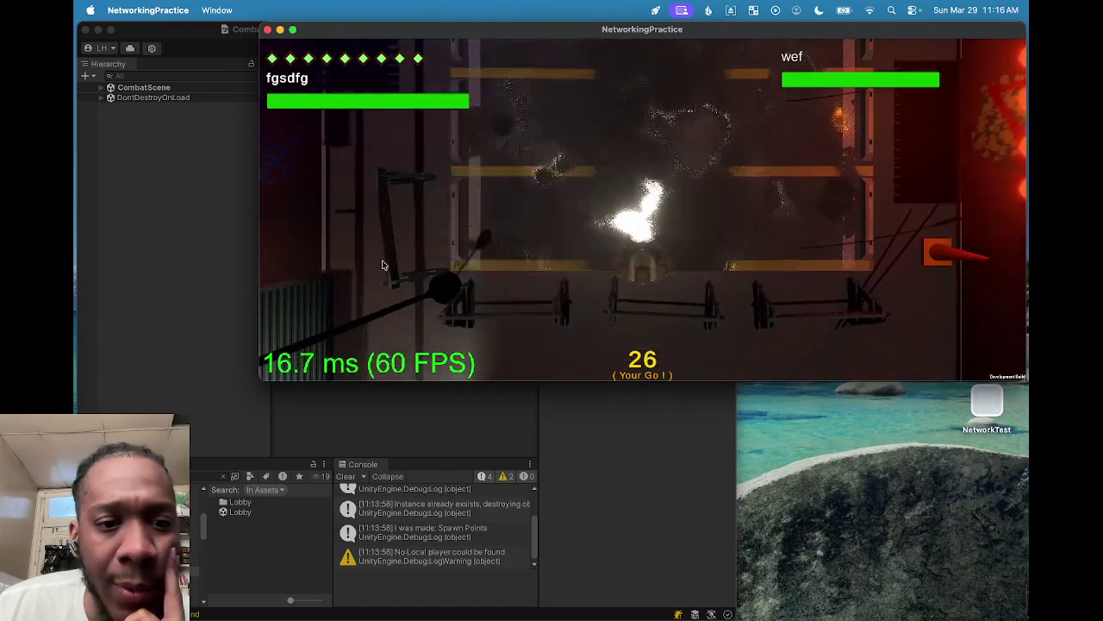
Step: Show attack info, preview the Ground Pound and Haymaker areas, then go back
{"action": "left_click", "coordinate": [355, 322]}
{"action": "left_click", "coordinate": [354, 320]}
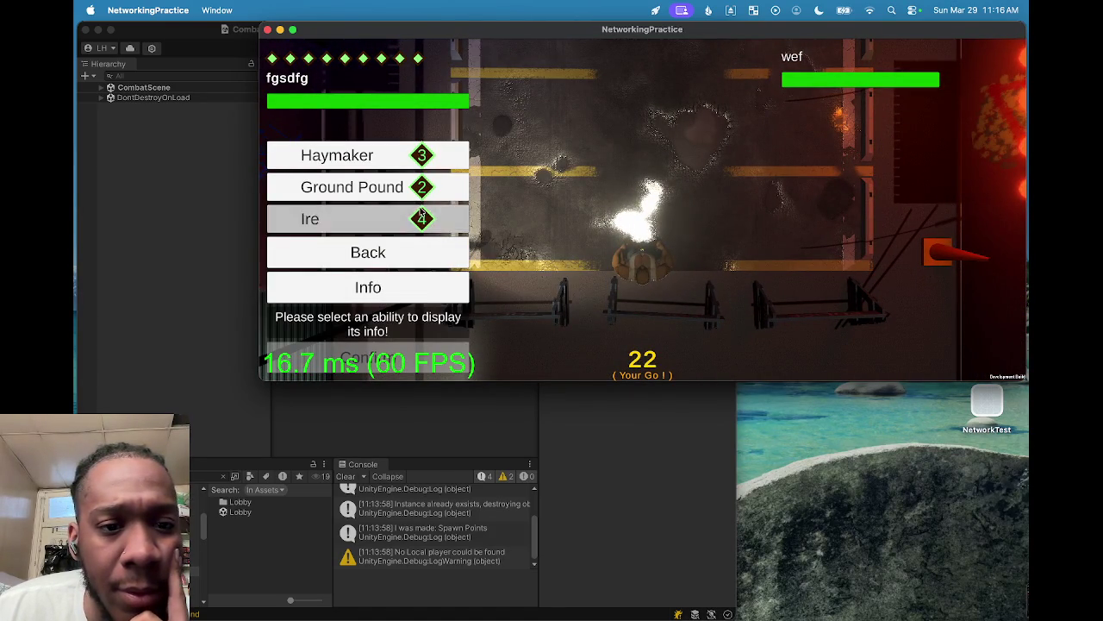
{"action": "left_click", "coordinate": [379, 219]}
{"action": "left_click", "coordinate": [379, 187]}
{"action": "left_click", "coordinate": [377, 170]}
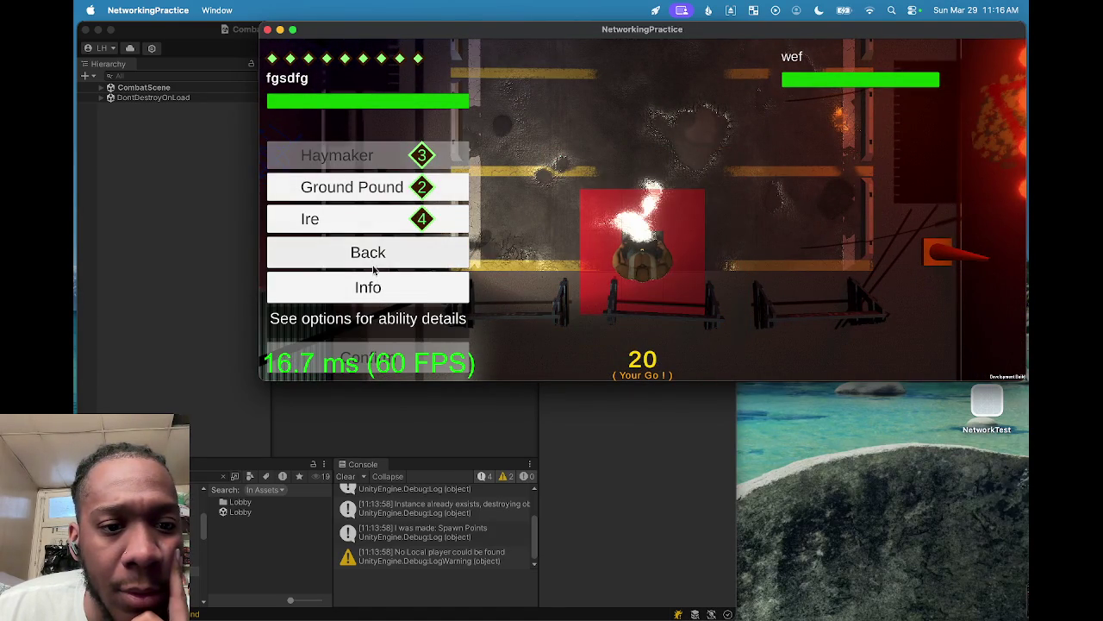
{"action": "left_click", "coordinate": [370, 285]}
{"action": "left_click", "coordinate": [380, 273]}
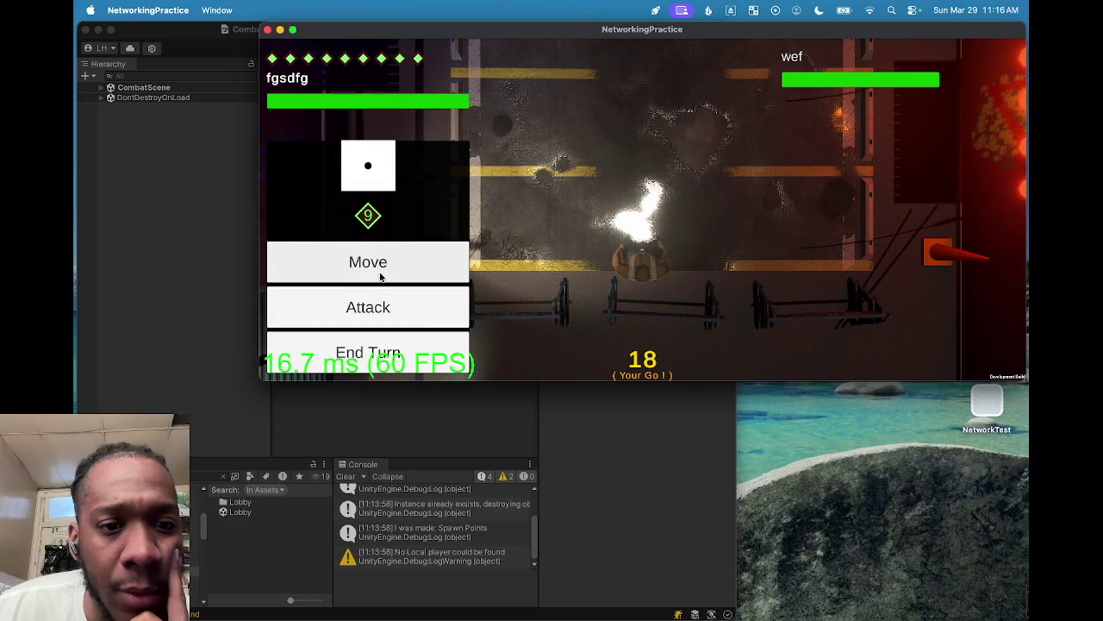
Step: Reopen the attack list and preview Haymaker, Ground Pound and Ire until the turn expires
{"action": "left_click", "coordinate": [375, 302]}
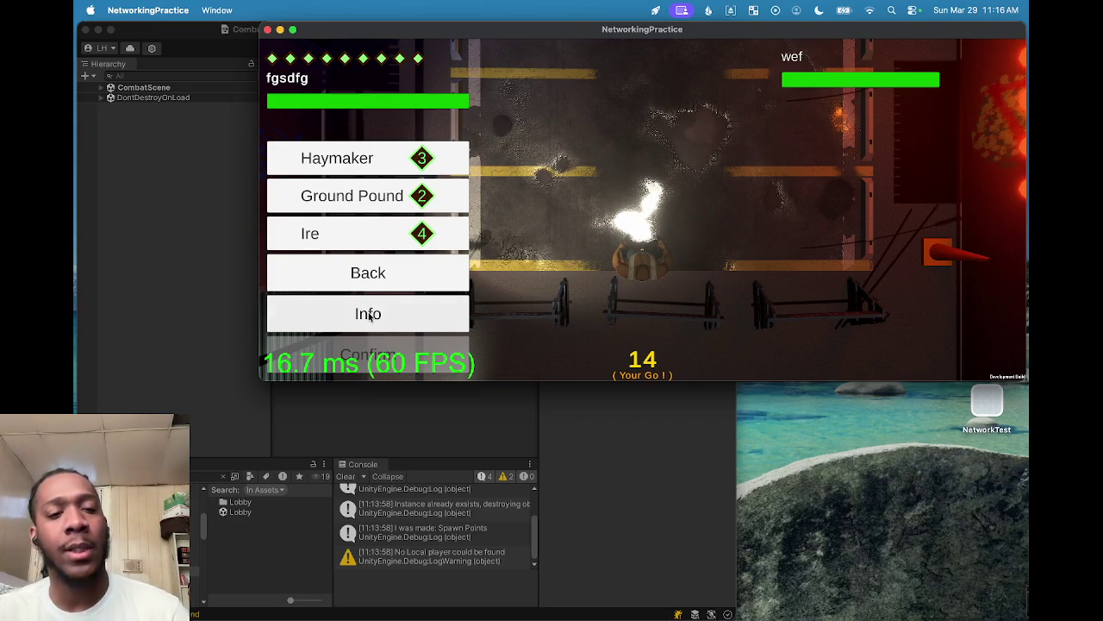
{"action": "left_click", "coordinate": [376, 159]}
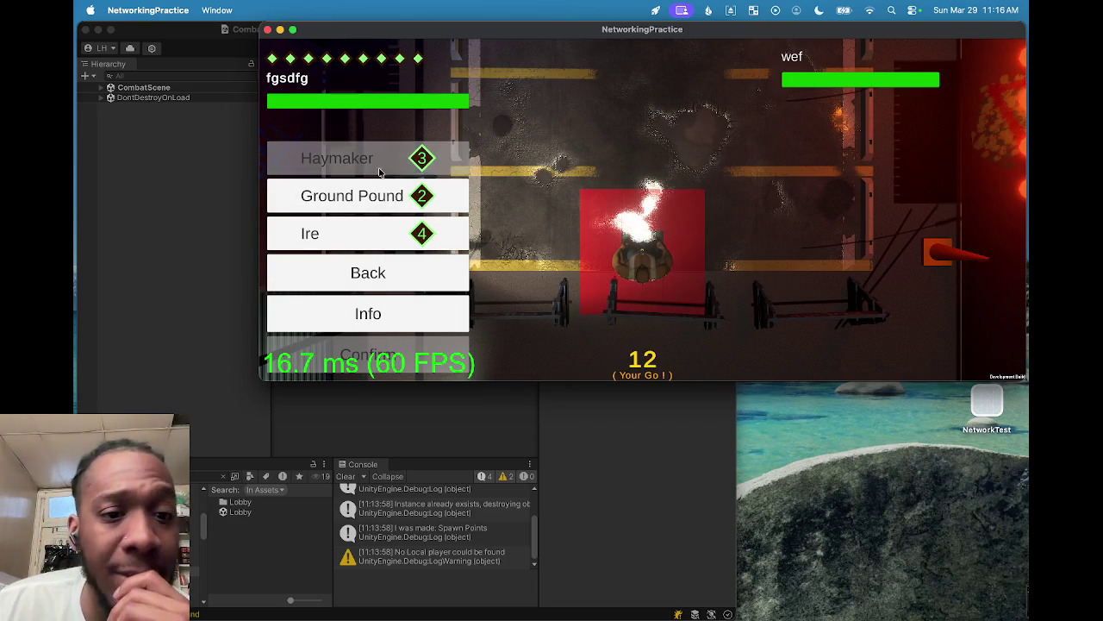
{"action": "left_click", "coordinate": [373, 197]}
{"action": "left_click", "coordinate": [371, 234]}
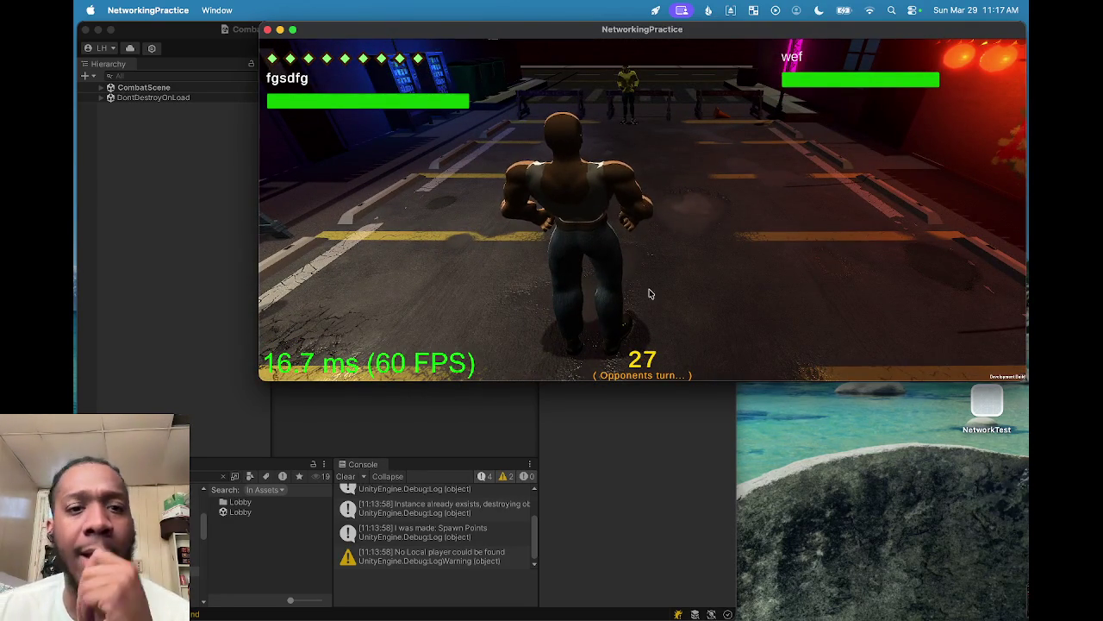
{"action": "left_click", "coordinate": [564, 448]}
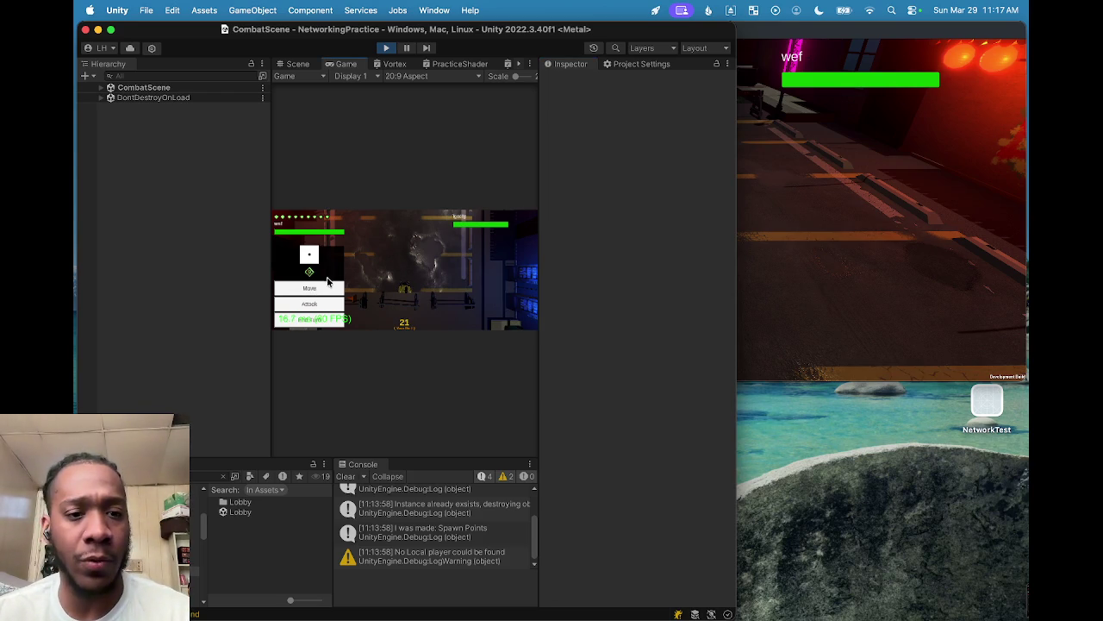
Step: Move and confirm the editor player's character twice, then end its turn
{"action": "left_click", "coordinate": [326, 289]}
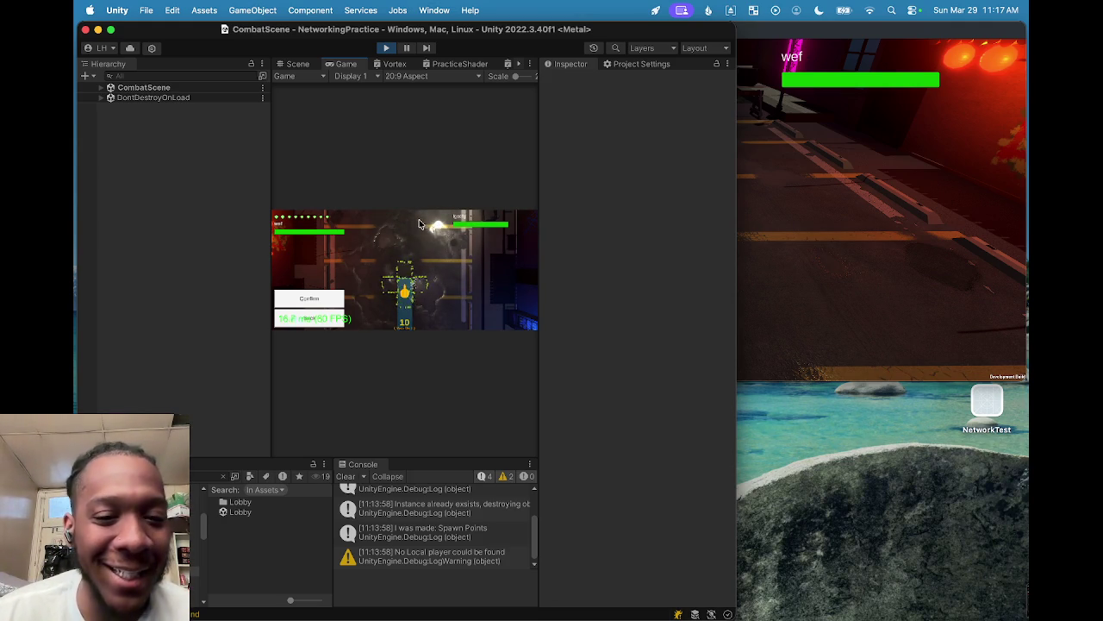
{"action": "left_click", "coordinate": [314, 299]}
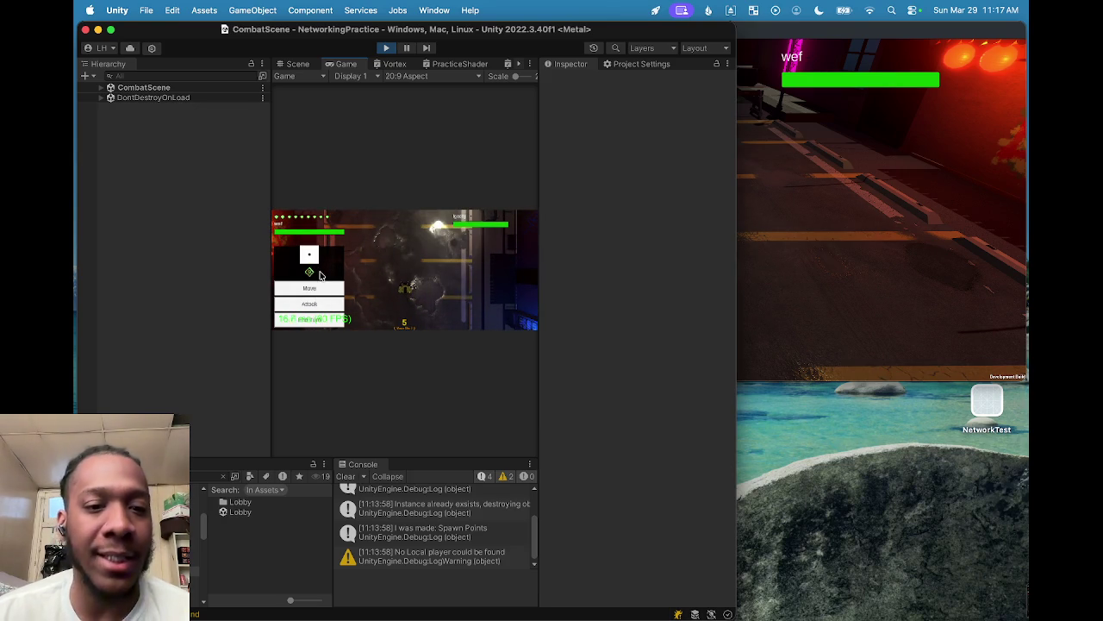
{"action": "left_click", "coordinate": [323, 286]}
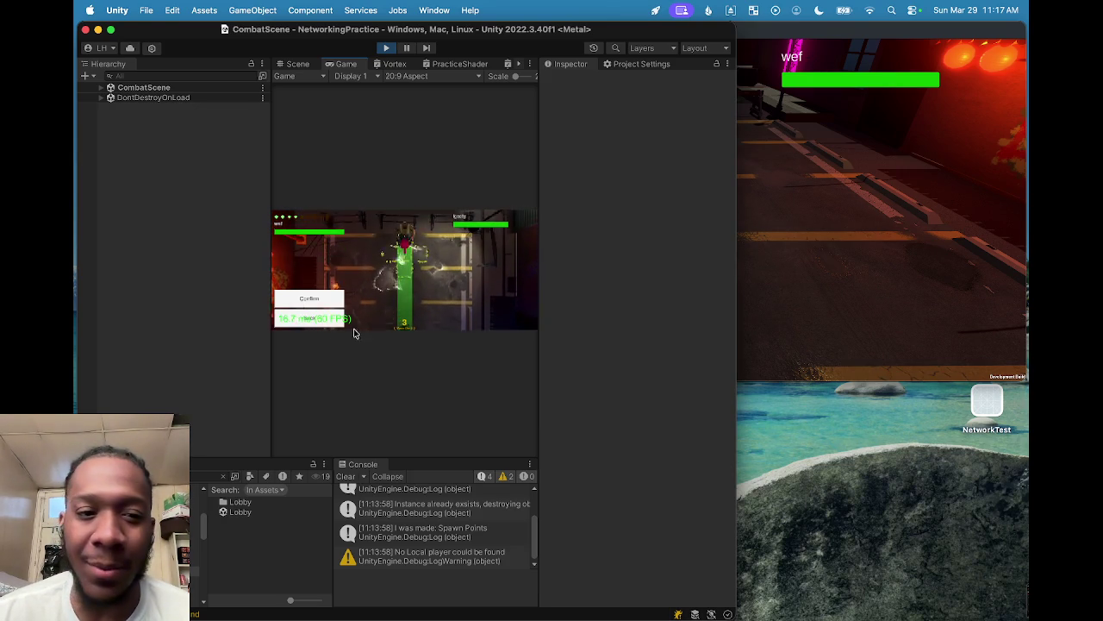
{"action": "left_click", "coordinate": [315, 305]}
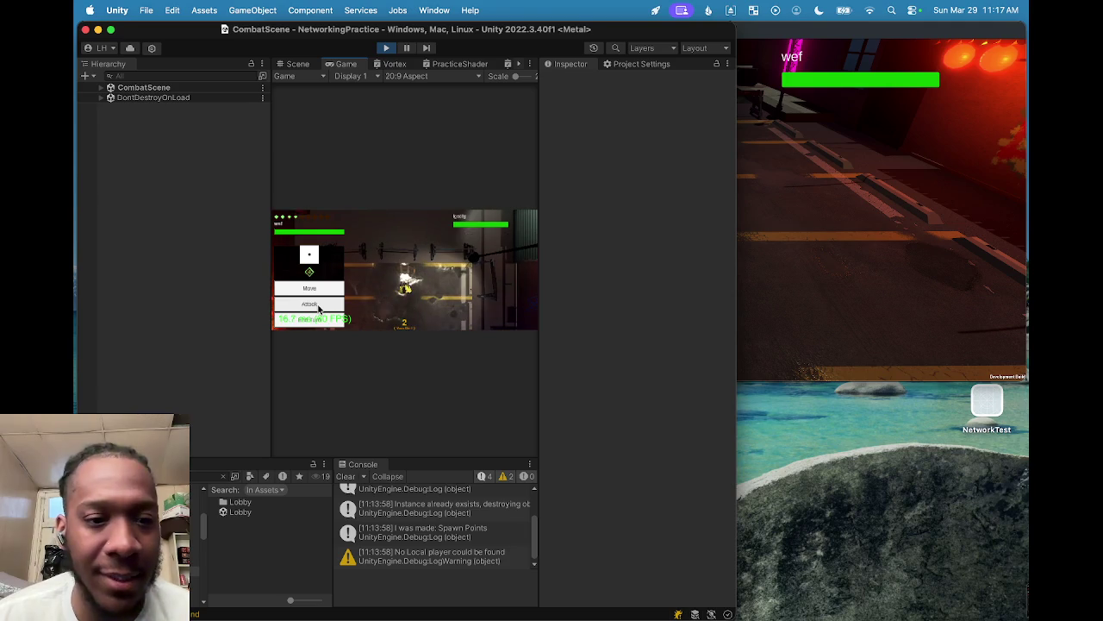
{"action": "left_click", "coordinate": [311, 319]}
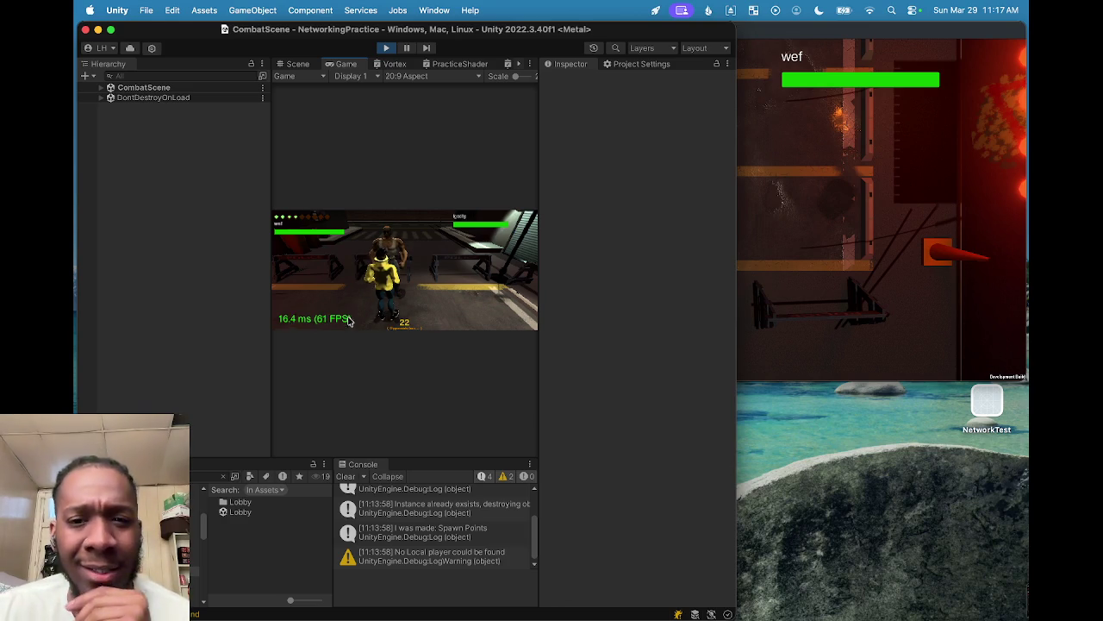
{"action": "left_click", "coordinate": [794, 312]}
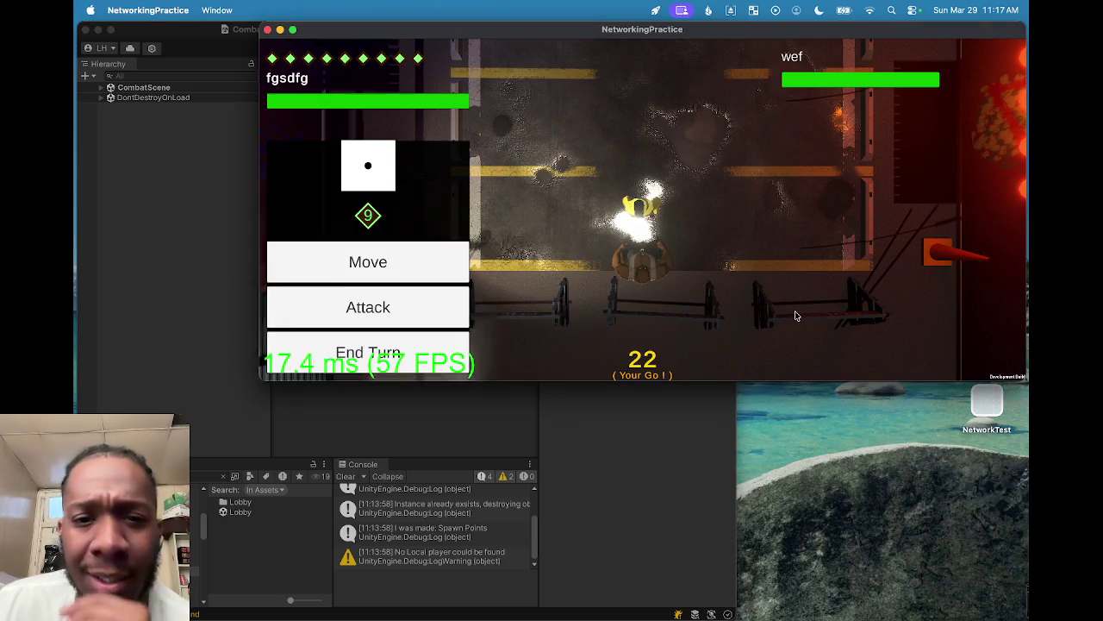
Step: Move the build player's character to a highlighted green tile and confirm the move
{"action": "left_click", "coordinate": [419, 276]}
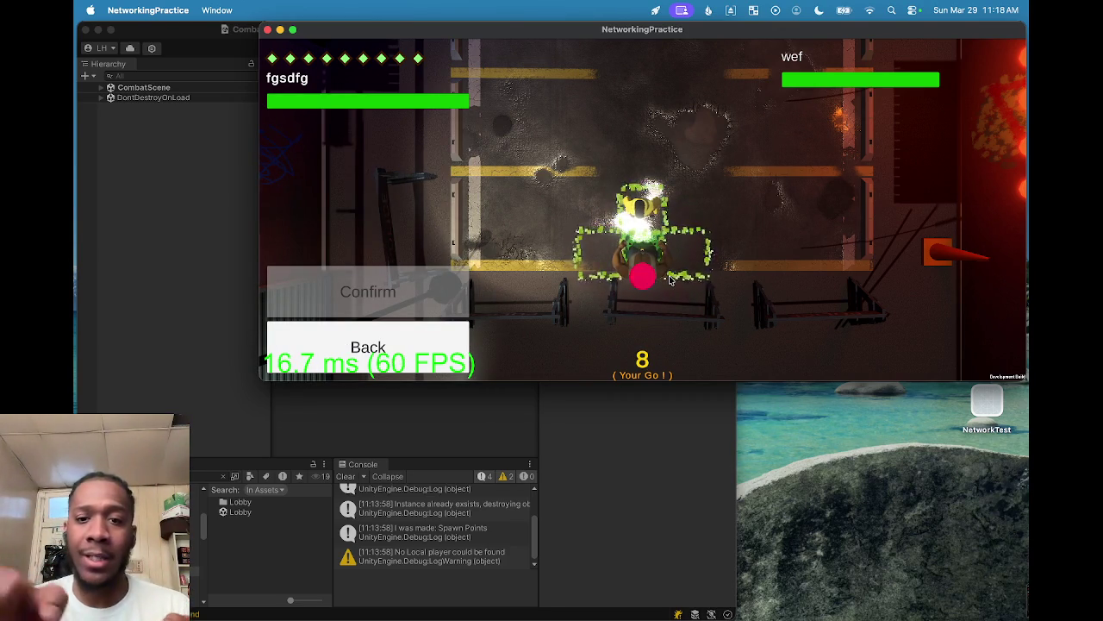
{"action": "left_click", "coordinate": [644, 277]}
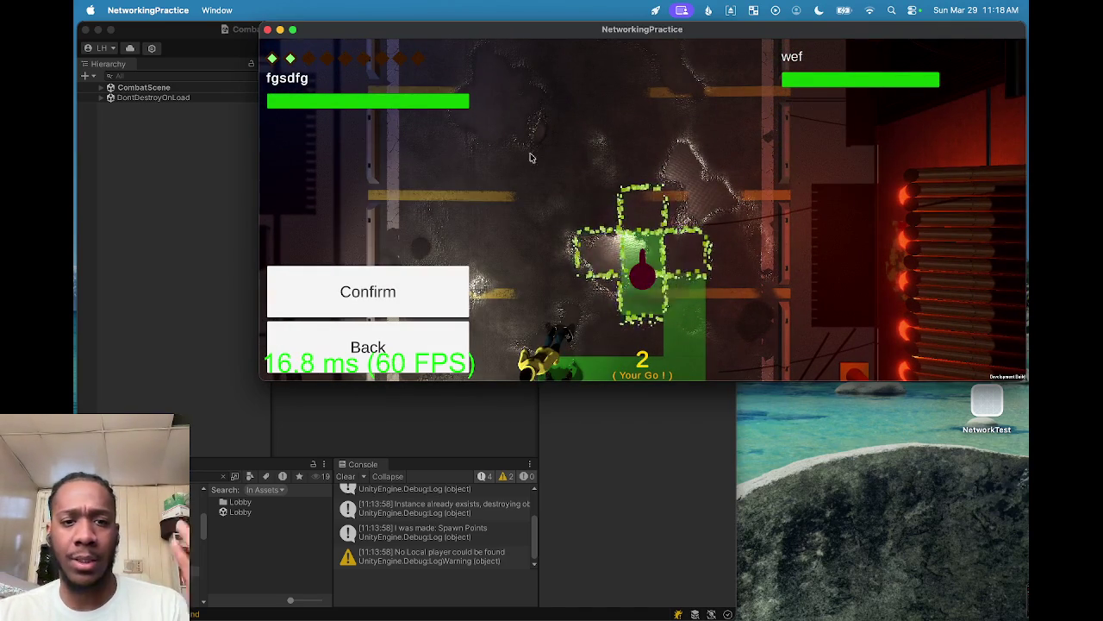
{"action": "left_click", "coordinate": [391, 274]}
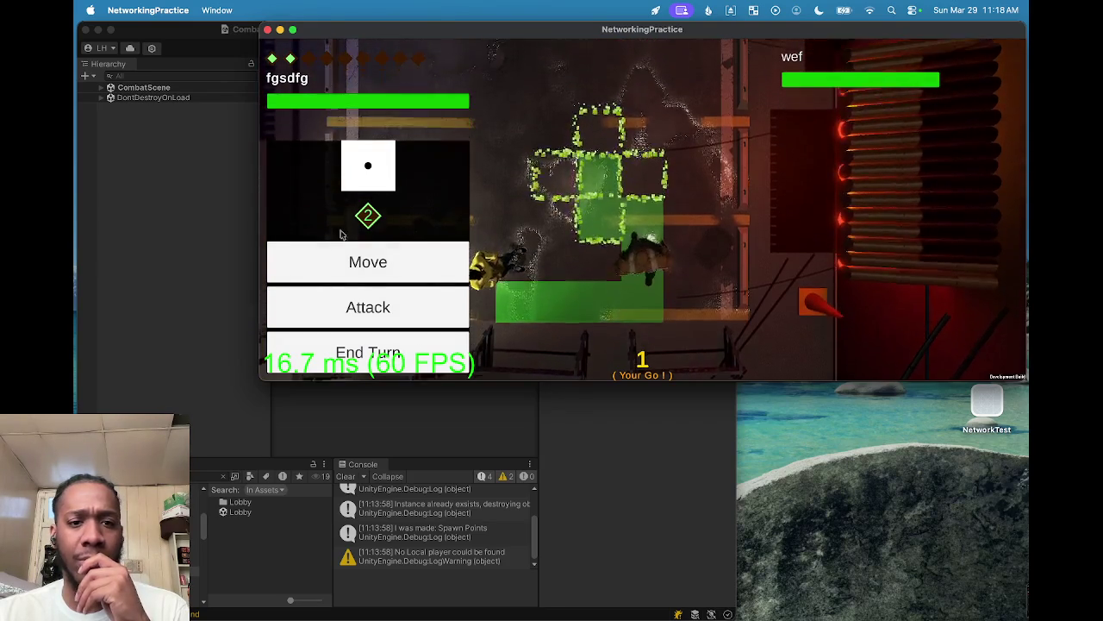
Step: End the build player's turn so play passes to the opponent
{"action": "left_click", "coordinate": [357, 354]}
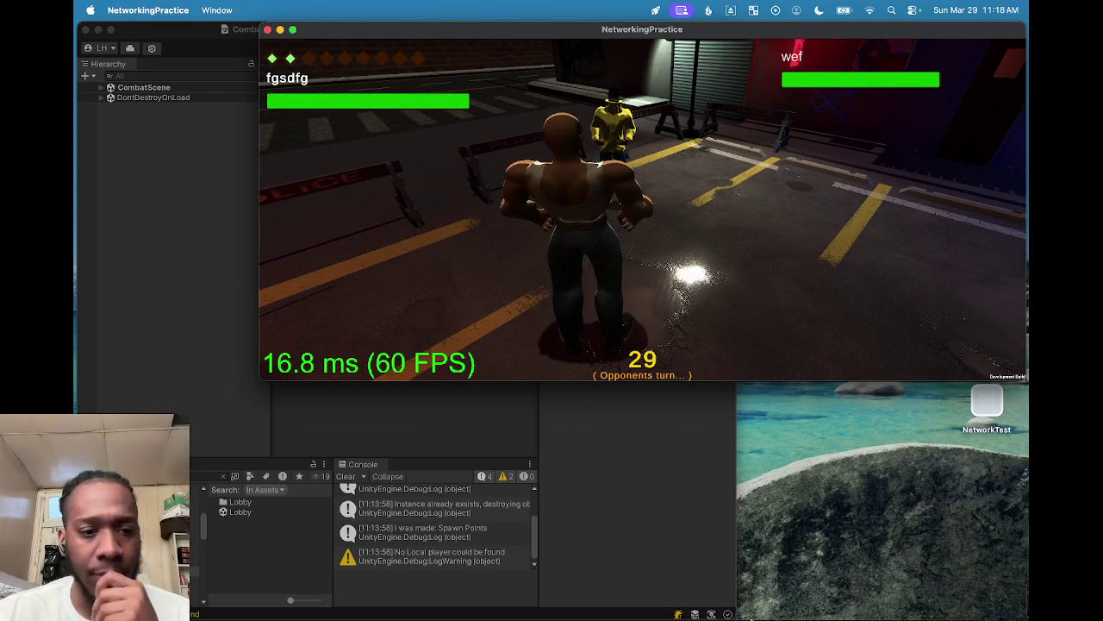
{"action": "mouse_move", "coordinate": [822, 578]}
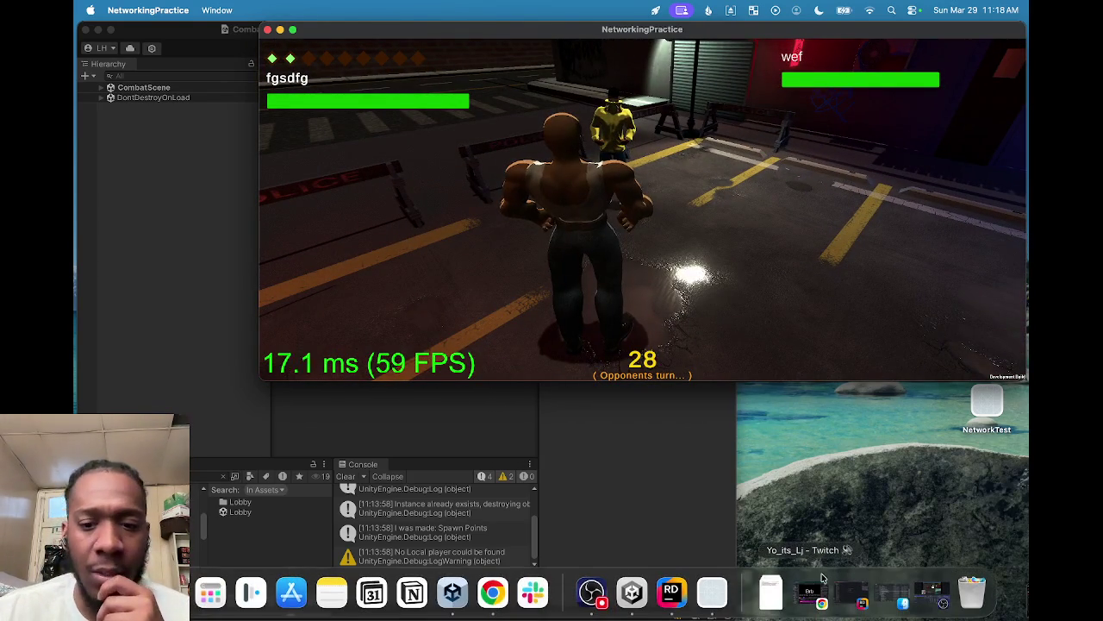
{"action": "left_click", "coordinate": [591, 591]}
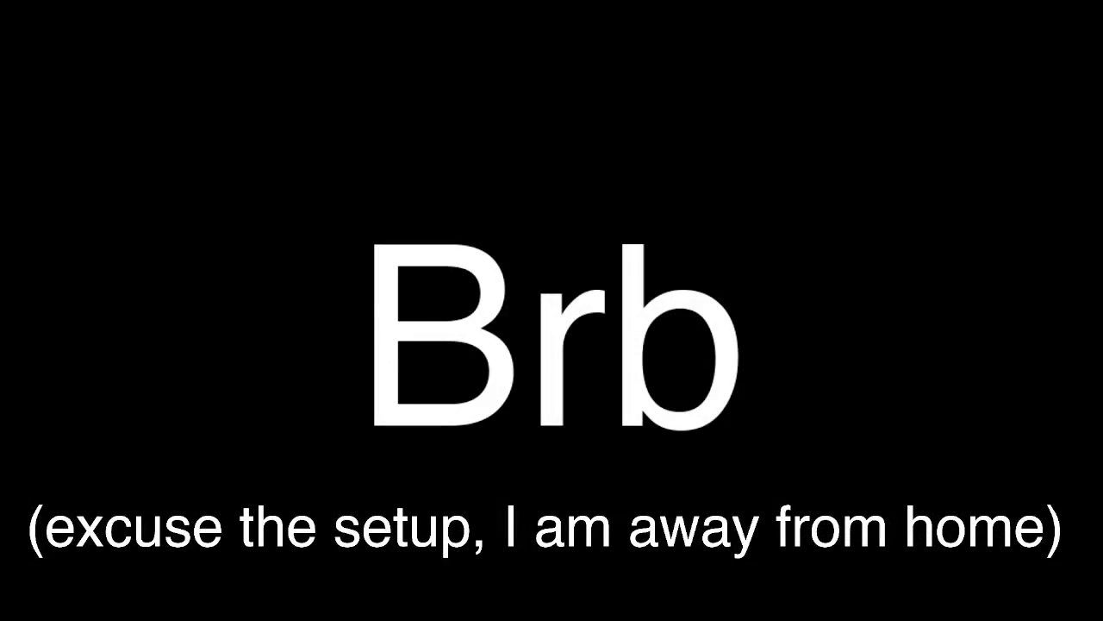